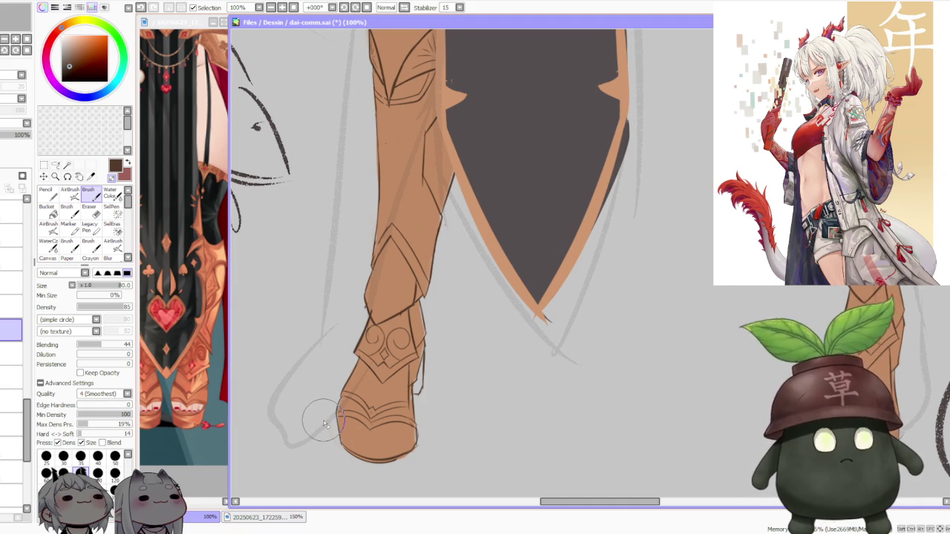
Step: Zoom the canvas out to 25% so the whole armoured figure, boots included, is visible
{"action": "scroll", "coordinate": [324, 425], "scroll_direction": "down", "scroll_amount": 1}
{"action": "scroll", "coordinate": [325, 425], "scroll_direction": "down", "scroll_amount": 3}
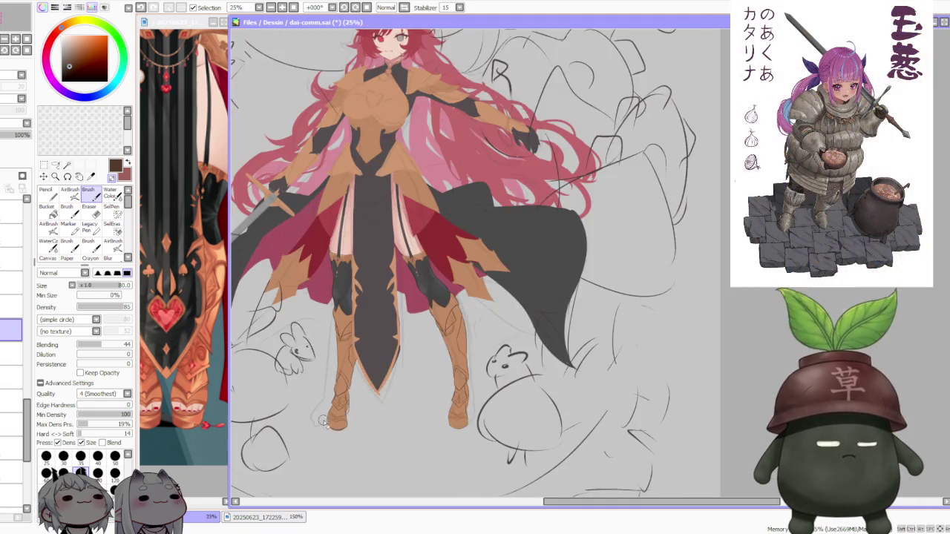
Step: Zoom in and out to review the flat red hair, gold armour, cape and boots
{"action": "scroll", "coordinate": [371, 297], "scroll_direction": "down", "scroll_amount": 1}
{"action": "scroll", "coordinate": [386, 253], "scroll_direction": "up", "scroll_amount": 1}
{"action": "scroll", "coordinate": [395, 233], "scroll_direction": "up", "scroll_amount": 1}
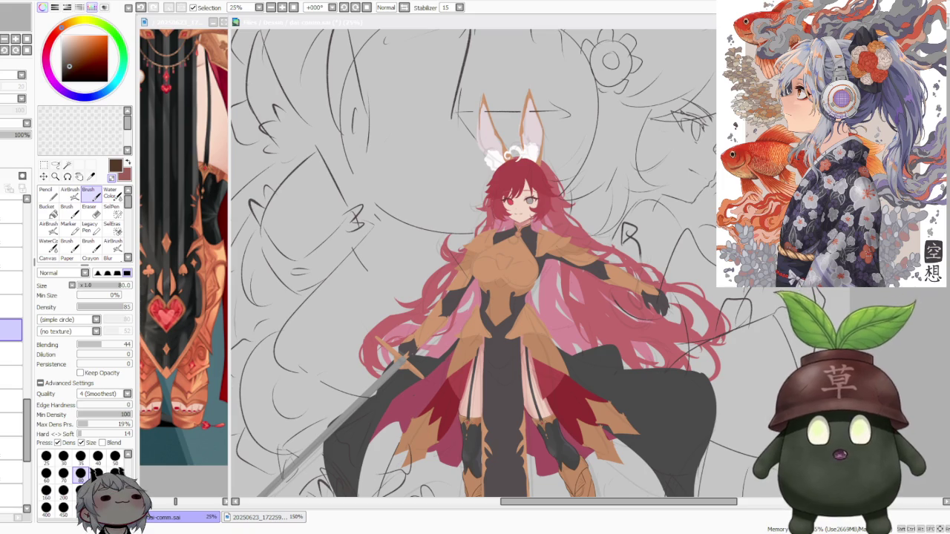
{"action": "scroll", "coordinate": [581, 339], "scroll_direction": "down", "scroll_amount": 2}
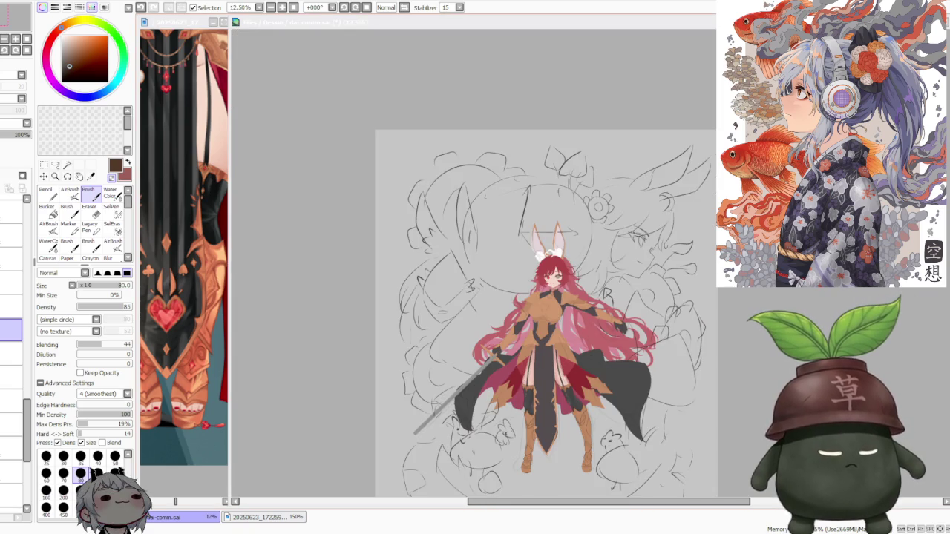
{"action": "scroll", "coordinate": [550, 357], "scroll_direction": "up", "scroll_amount": 1}
{"action": "scroll", "coordinate": [550, 357], "scroll_direction": "up", "scroll_amount": 2}
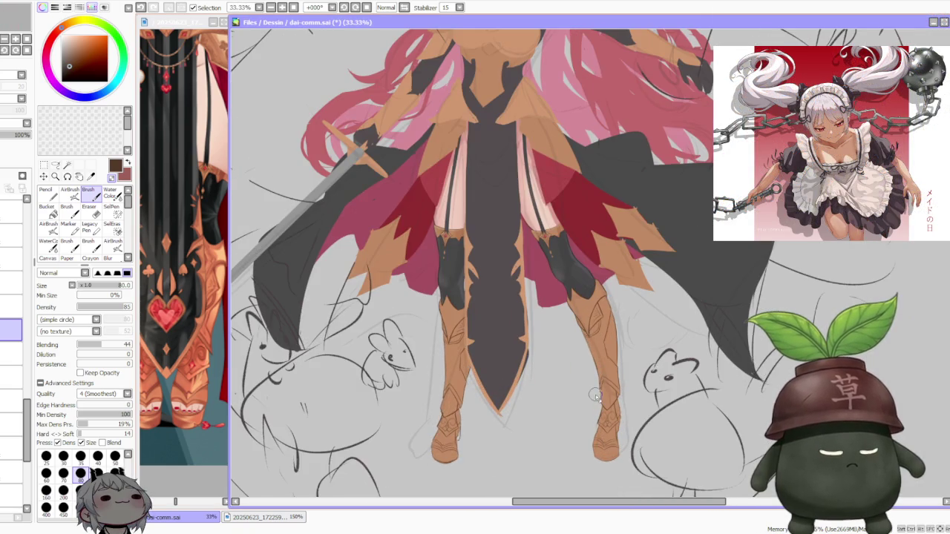
{"action": "scroll", "coordinate": [534, 340], "scroll_direction": "down", "scroll_amount": 2}
{"action": "scroll", "coordinate": [529, 335], "scroll_direction": "up", "scroll_amount": 2}
{"action": "scroll", "coordinate": [527, 336], "scroll_direction": "down", "scroll_amount": 2}
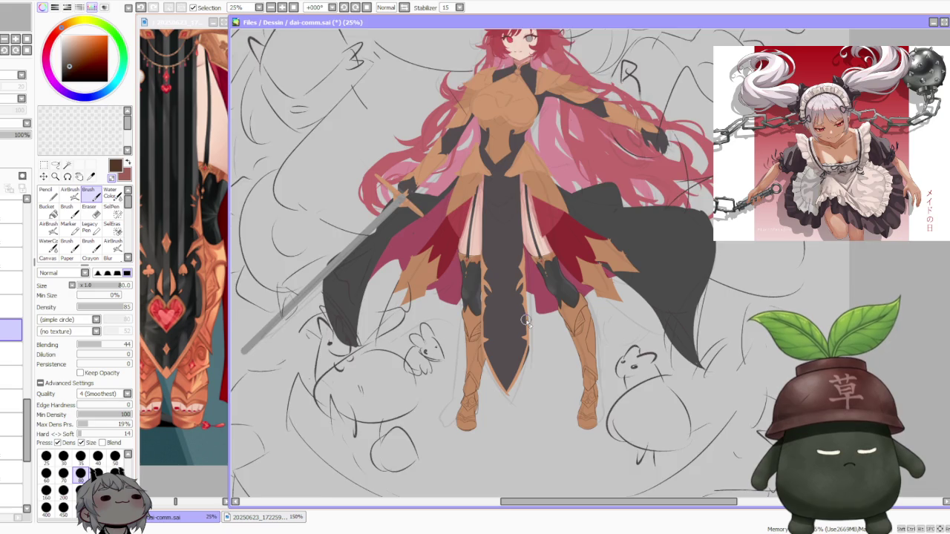
{"action": "scroll", "coordinate": [525, 321], "scroll_direction": "up", "scroll_amount": 2}
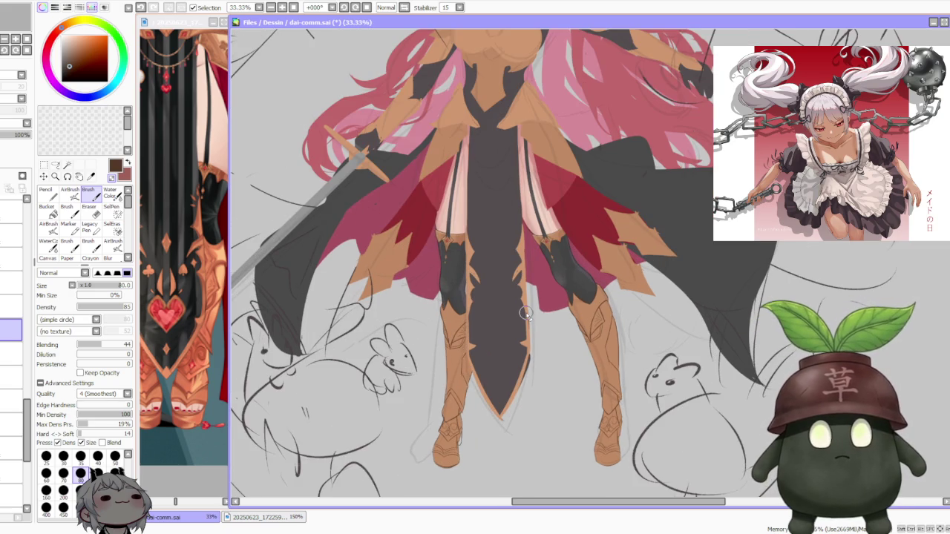
Step: Recheck the figure at a few zoom levels and pick the freehand Lasso tool
{"action": "scroll", "coordinate": [525, 308], "scroll_direction": "down", "scroll_amount": 2}
{"action": "scroll", "coordinate": [534, 316], "scroll_direction": "up", "scroll_amount": 2}
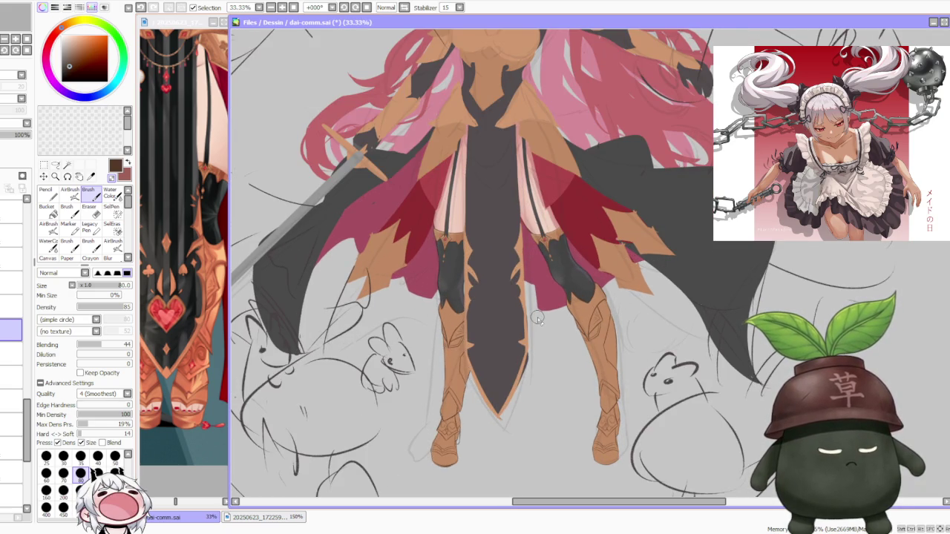
{"action": "scroll", "coordinate": [535, 320], "scroll_direction": "down", "scroll_amount": 1}
{"action": "scroll", "coordinate": [529, 340], "scroll_direction": "up", "scroll_amount": 1}
{"action": "scroll", "coordinate": [529, 340], "scroll_direction": "up", "scroll_amount": 1}
{"action": "scroll", "coordinate": [529, 340], "scroll_direction": "down", "scroll_amount": 2}
{"action": "scroll", "coordinate": [529, 341], "scroll_direction": "up", "scroll_amount": 2}
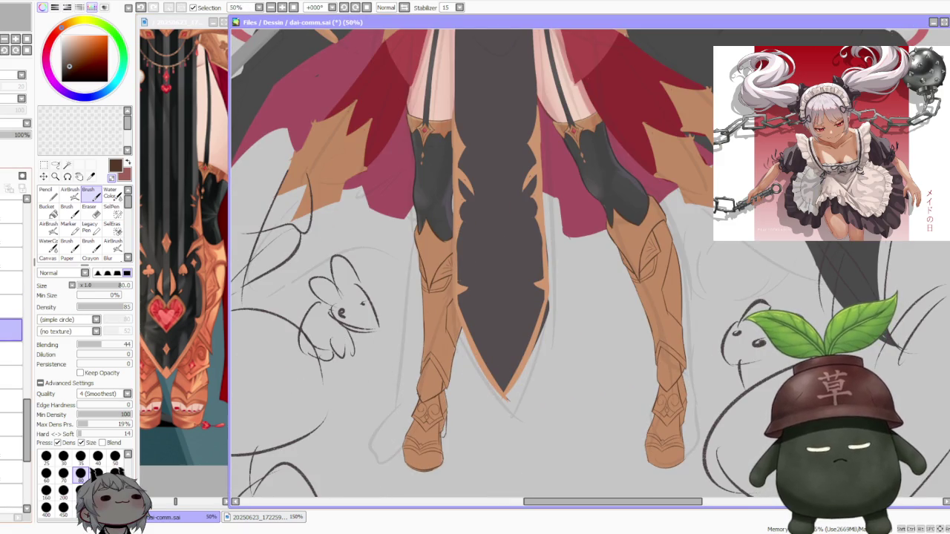
{"action": "left_click", "coordinate": [56, 165]}
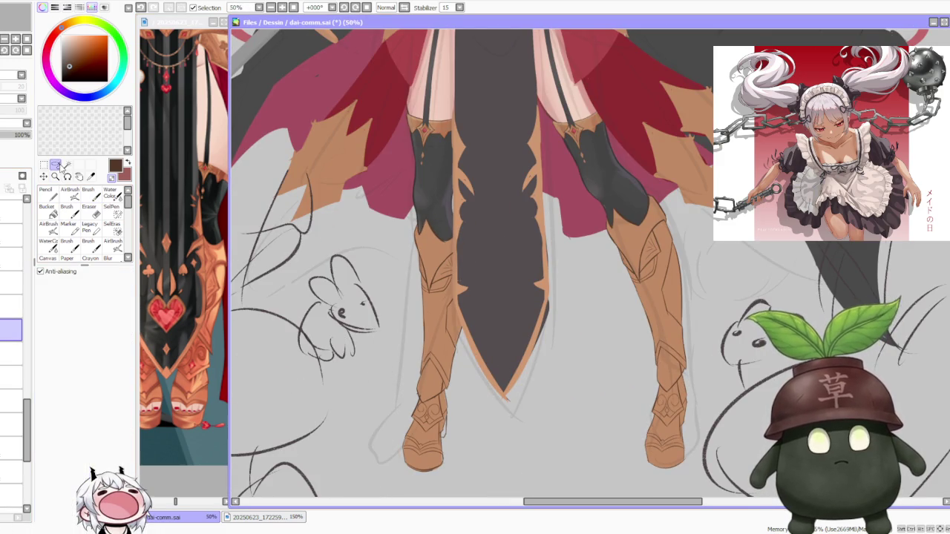
Step: Lasso the left boot's foot and lower shin
{"action": "scroll", "coordinate": [426, 389], "scroll_direction": "down", "scroll_amount": 1}
{"action": "scroll", "coordinate": [426, 389], "scroll_direction": "down", "scroll_amount": 2}
{"action": "scroll", "coordinate": [426, 389], "scroll_direction": "up", "scroll_amount": 3}
{"action": "scroll", "coordinate": [426, 388], "scroll_direction": "up", "scroll_amount": 2}
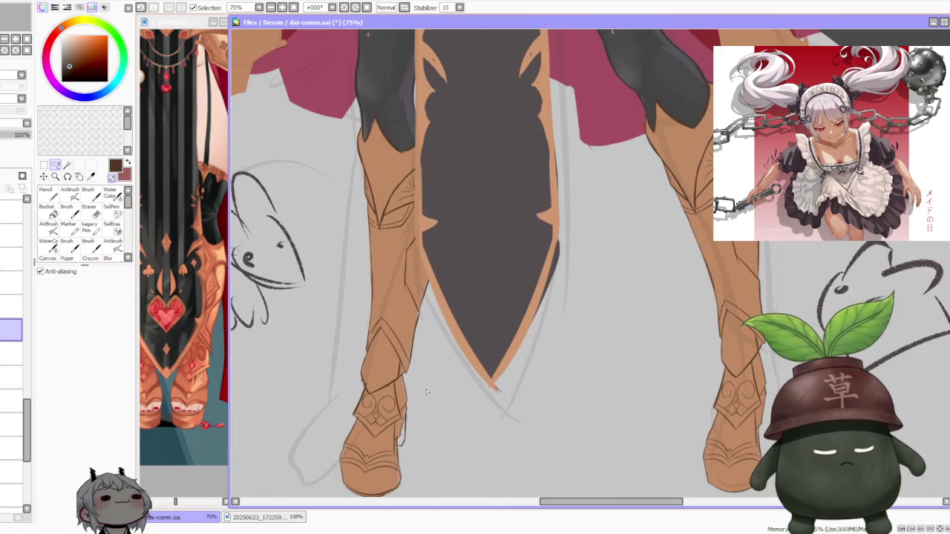
{"action": "mouse_move", "coordinate": [422, 320]}
{"action": "left_mouse_down"}
{"action": "mouse_move", "coordinate": [303, 446]}
{"action": "mouse_move", "coordinate": [448, 380]}
{"action": "left_mouse_up"}
{"action": "scroll", "coordinate": [451, 297], "scroll_direction": "down", "scroll_amount": 3}
{"action": "scroll", "coordinate": [451, 293], "scroll_direction": "up", "scroll_amount": 2}
{"action": "scroll", "coordinate": [451, 293], "scroll_direction": "up", "scroll_amount": 1}
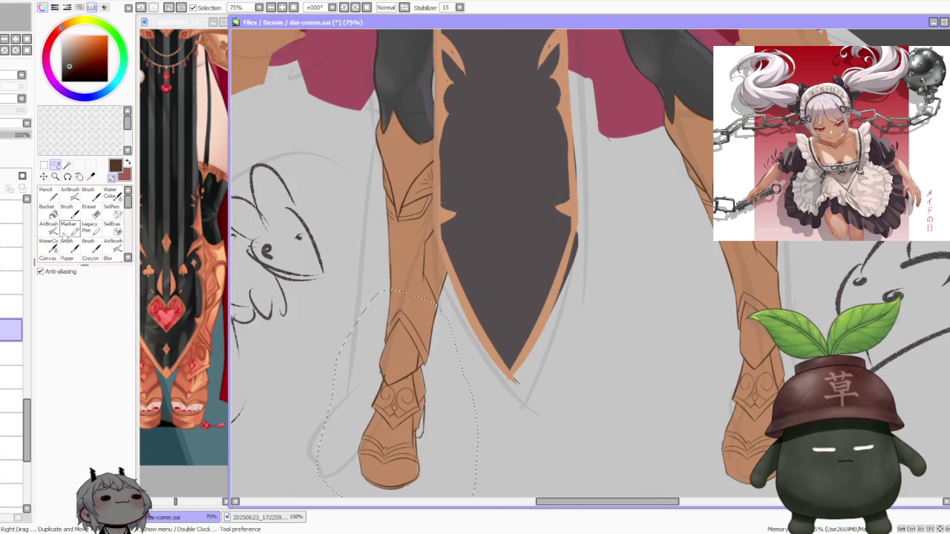
Step: Free Deform the selected foot, nudging its corners slightly, and commit with OK
{"action": "left_click", "coordinate": [43, 176]}
{"action": "left_click", "coordinate": [71, 323]}
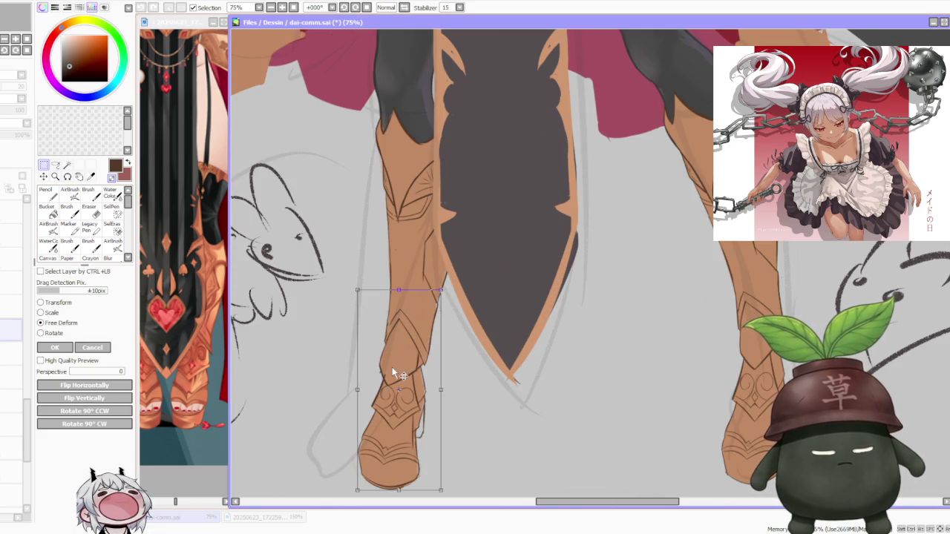
{"action": "left_click_drag", "start_coordinate": [441, 390], "coordinate": [443, 384]}
{"action": "scroll", "coordinate": [442, 384], "scroll_direction": "down", "scroll_amount": 3}
{"action": "scroll", "coordinate": [446, 386], "scroll_direction": "up", "scroll_amount": 2}
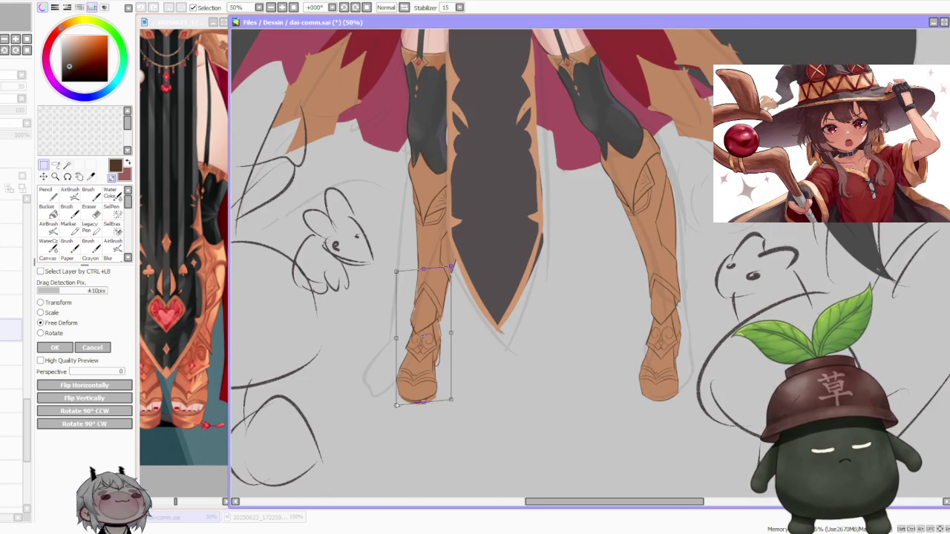
{"action": "left_click_drag", "start_coordinate": [397, 405], "coordinate": [450, 403]}
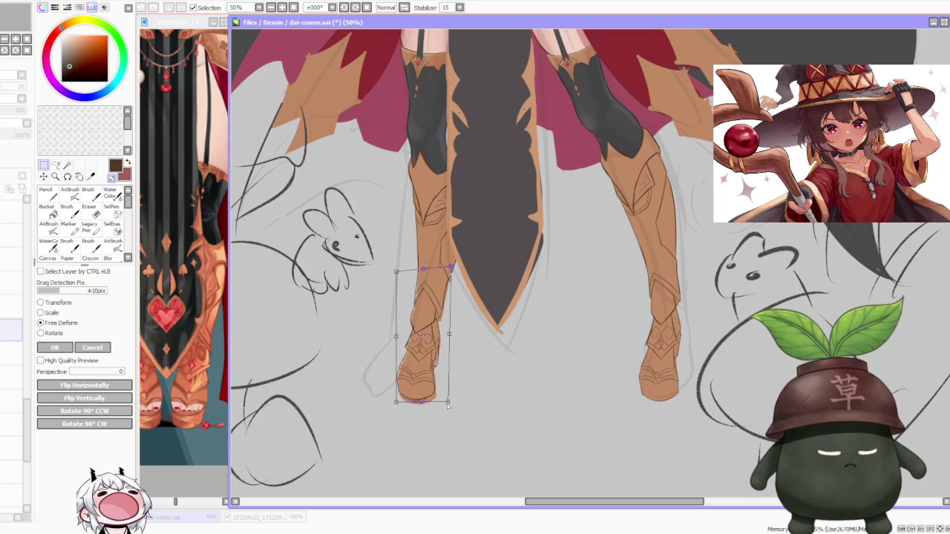
{"action": "scroll", "coordinate": [450, 402], "scroll_direction": "down", "scroll_amount": 2}
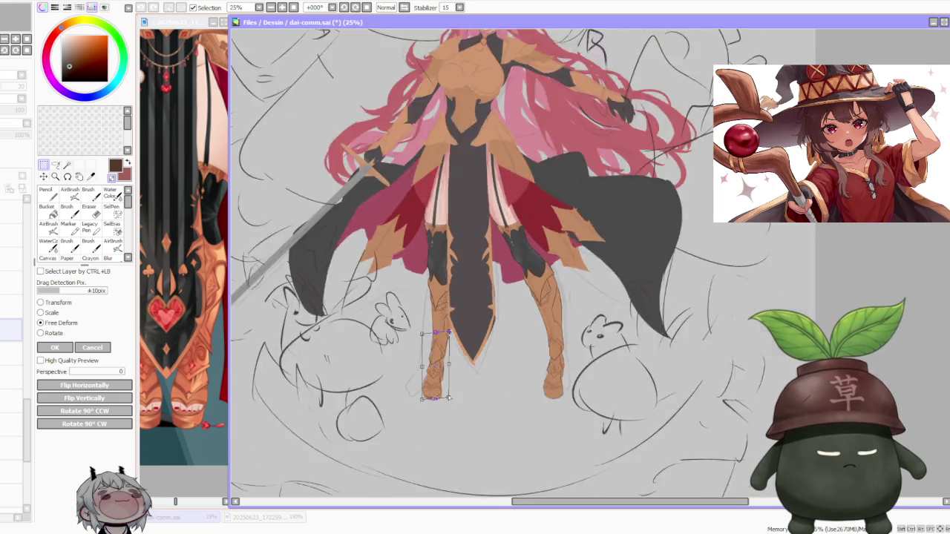
{"action": "scroll", "coordinate": [449, 402], "scroll_direction": "down", "scroll_amount": 1}
{"action": "left_click", "coordinate": [52, 347]}
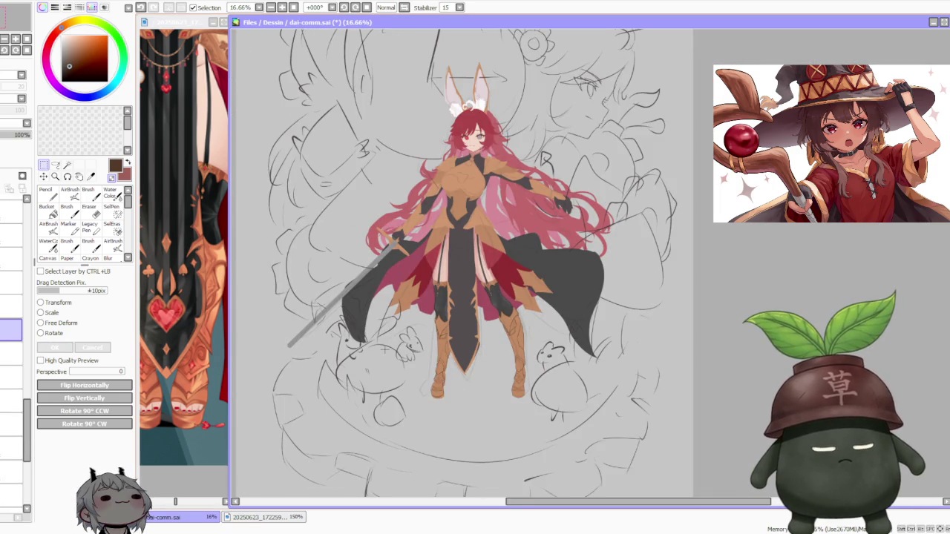
{"action": "scroll", "coordinate": [411, 338], "scroll_direction": "down", "scroll_amount": 3}
{"action": "scroll", "coordinate": [423, 316], "scroll_direction": "up", "scroll_amount": 1}
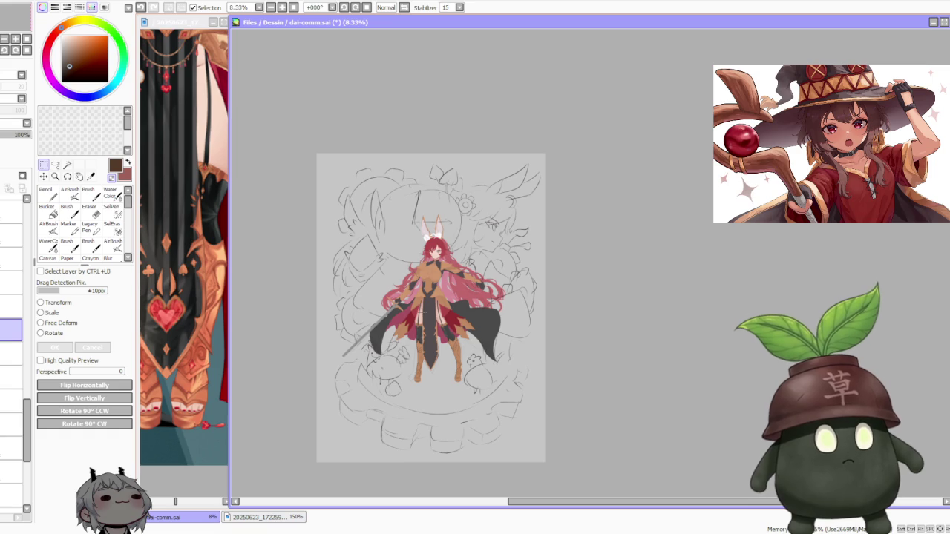
{"action": "scroll", "coordinate": [413, 327], "scroll_direction": "up", "scroll_amount": 3}
{"action": "scroll", "coordinate": [413, 327], "scroll_direction": "down", "scroll_amount": 3}
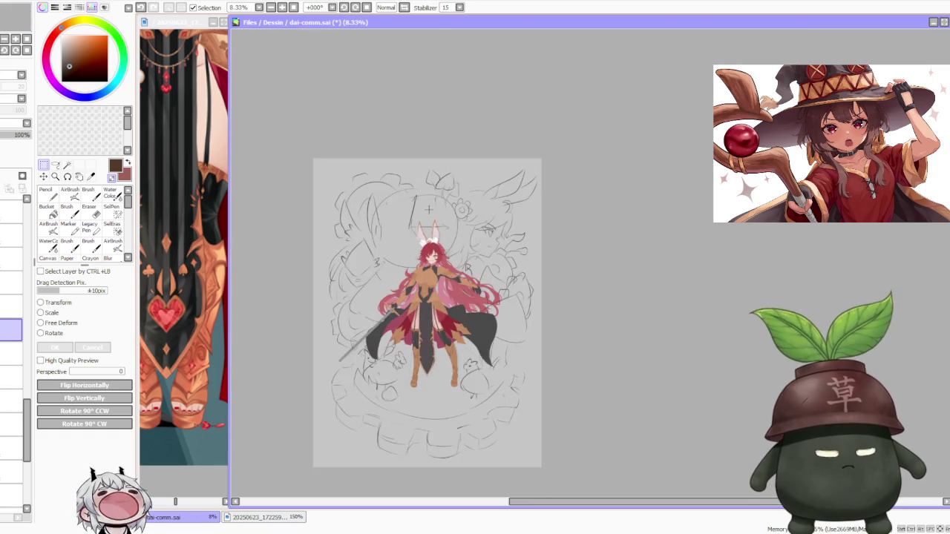
{"action": "scroll", "coordinate": [444, 233], "scroll_direction": "up", "scroll_amount": 2}
{"action": "scroll", "coordinate": [423, 254], "scroll_direction": "up", "scroll_amount": 1}
{"action": "scroll", "coordinate": [425, 255], "scroll_direction": "down", "scroll_amount": 2}
{"action": "scroll", "coordinate": [426, 255], "scroll_direction": "up", "scroll_amount": 1}
{"action": "scroll", "coordinate": [428, 256], "scroll_direction": "down", "scroll_amount": 1}
{"action": "scroll", "coordinate": [431, 304], "scroll_direction": "up", "scroll_amount": 1}
{"action": "scroll", "coordinate": [431, 306], "scroll_direction": "down", "scroll_amount": 1}
{"action": "scroll", "coordinate": [428, 310], "scroll_direction": "down", "scroll_amount": 1}
{"action": "scroll", "coordinate": [428, 394], "scroll_direction": "up", "scroll_amount": 3}
{"action": "scroll", "coordinate": [424, 392], "scroll_direction": "down", "scroll_amount": 1}
{"action": "scroll", "coordinate": [423, 394], "scroll_direction": "up", "scroll_amount": 1}
{"action": "scroll", "coordinate": [413, 400], "scroll_direction": "up", "scroll_amount": 1}
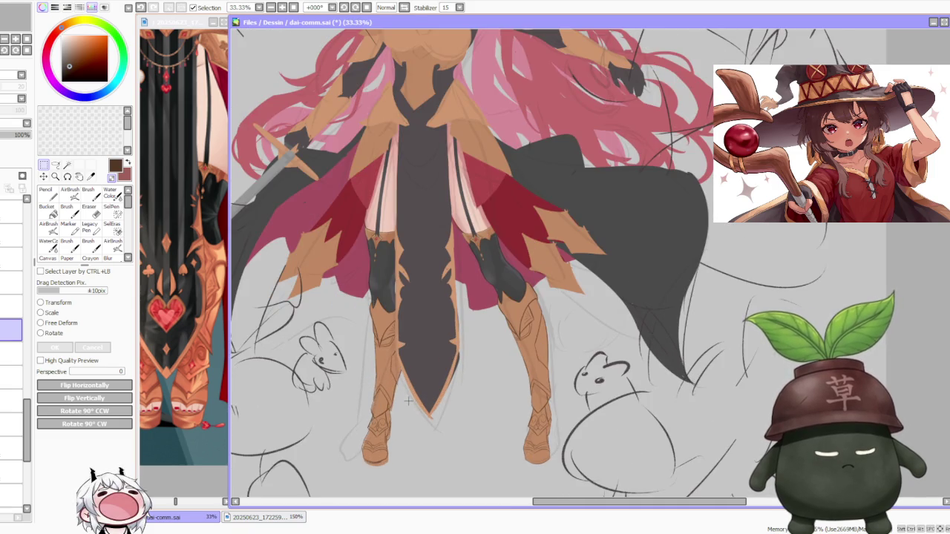
{"action": "scroll", "coordinate": [408, 400], "scroll_direction": "down", "scroll_amount": 2}
{"action": "scroll", "coordinate": [405, 397], "scroll_direction": "down", "scroll_amount": 1}
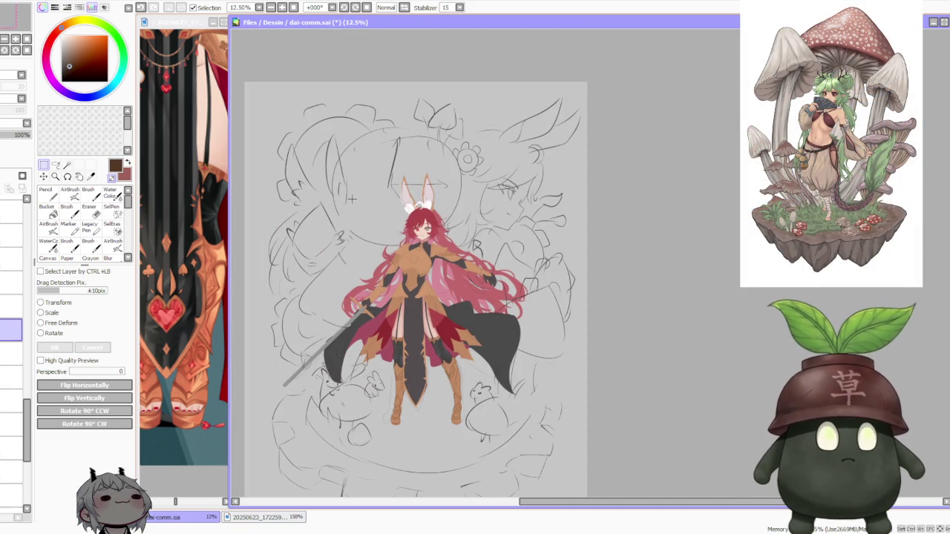
{"action": "scroll", "coordinate": [379, 227], "scroll_direction": "down", "scroll_amount": 1}
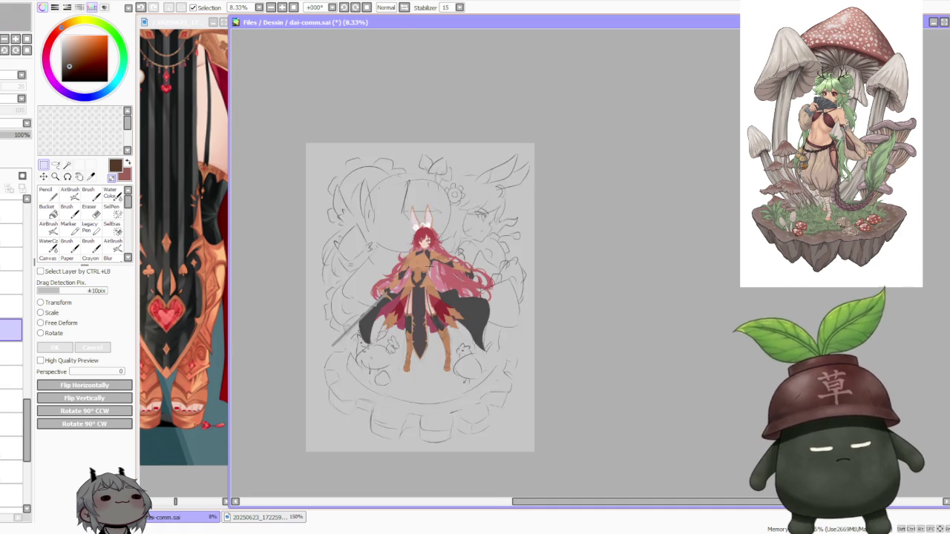
{"action": "scroll", "coordinate": [378, 228], "scroll_direction": "up", "scroll_amount": 1}
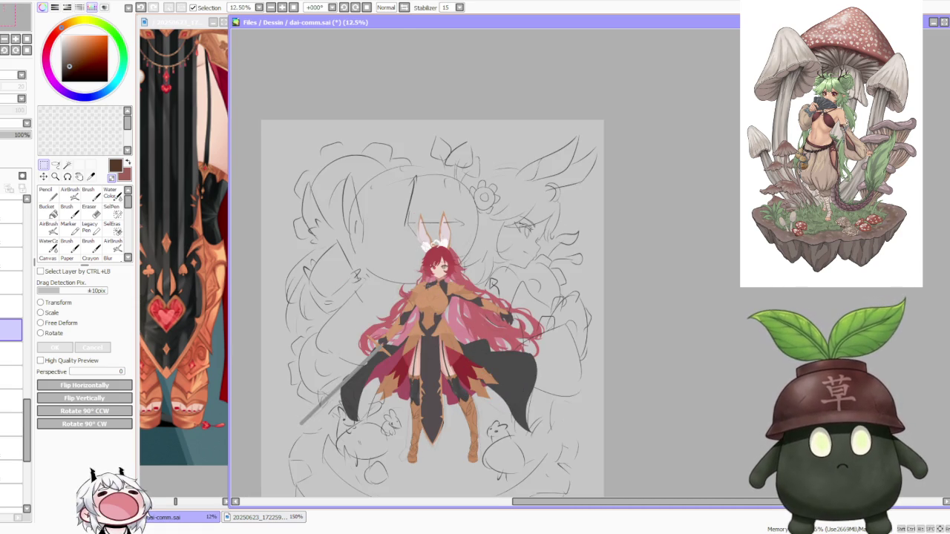
{"action": "scroll", "coordinate": [454, 338], "scroll_direction": "up", "scroll_amount": 1}
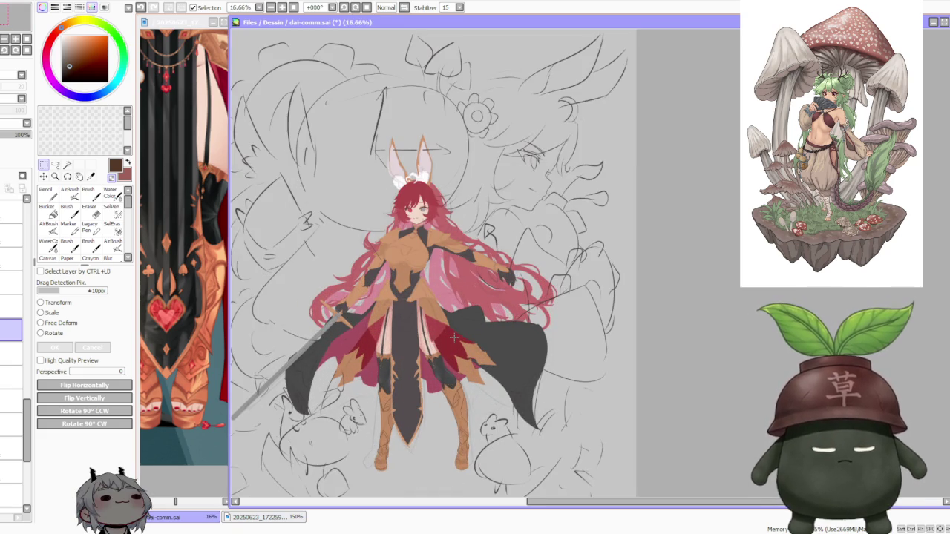
{"action": "scroll", "coordinate": [453, 338], "scroll_direction": "down", "scroll_amount": 1}
{"action": "scroll", "coordinate": [446, 345], "scroll_direction": "up", "scroll_amount": 2}
{"action": "scroll", "coordinate": [441, 355], "scroll_direction": "down", "scroll_amount": 2}
{"action": "scroll", "coordinate": [441, 352], "scroll_direction": "up", "scroll_amount": 2}
{"action": "scroll", "coordinate": [397, 396], "scroll_direction": "up", "scroll_amount": 3}
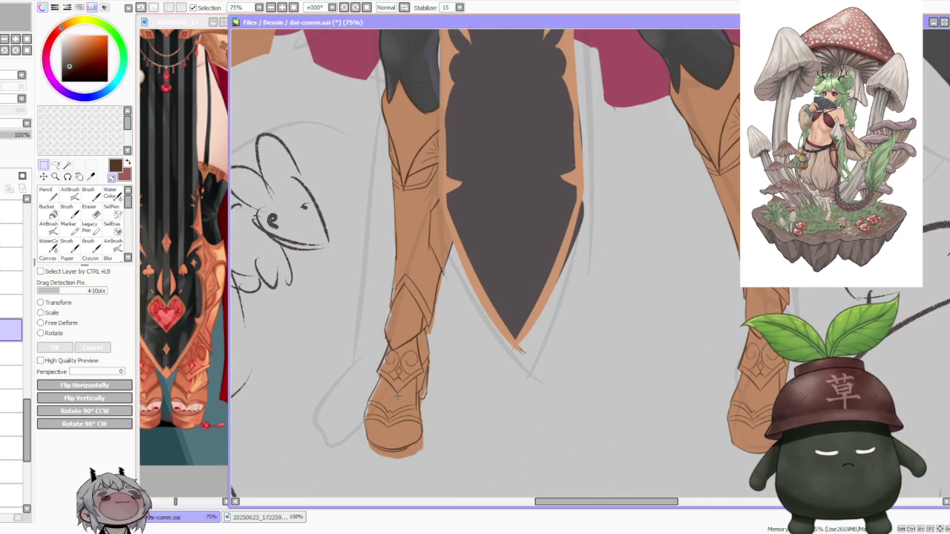
{"action": "scroll", "coordinate": [397, 396], "scroll_direction": "down", "scroll_amount": 1}
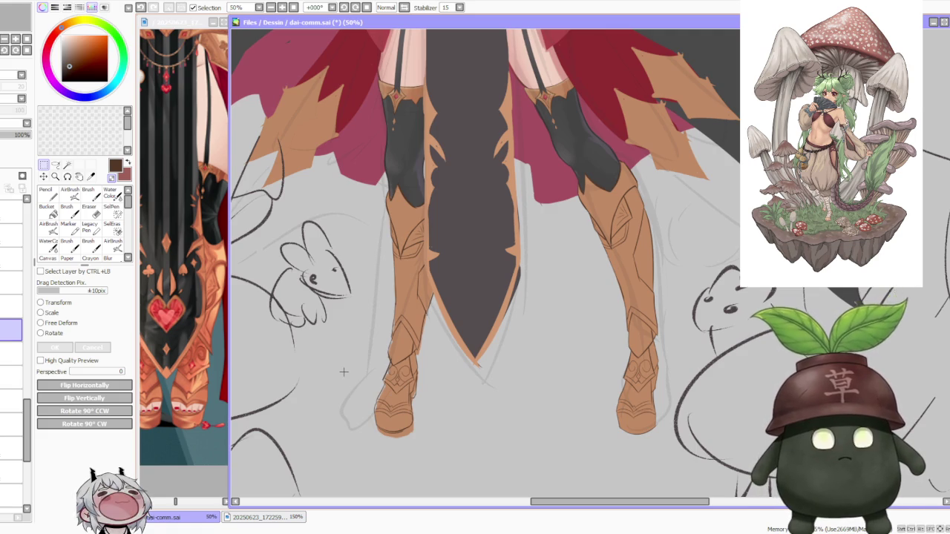
Step: Lasso the right boot's tip on its layer and apply a first Free Deform
{"action": "left_click", "coordinate": [55, 165]}
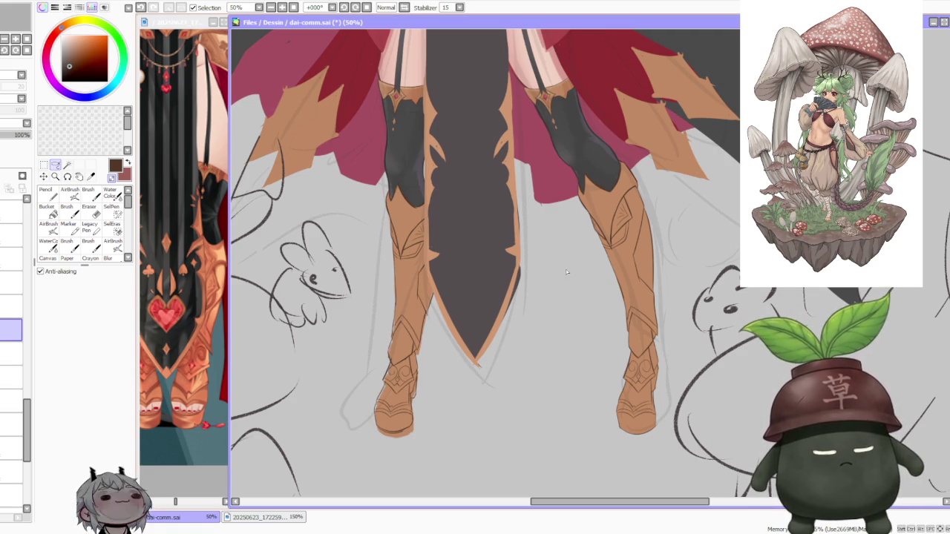
{"action": "left_click_drag", "start_coordinate": [622, 419], "coordinate": [653, 420]}
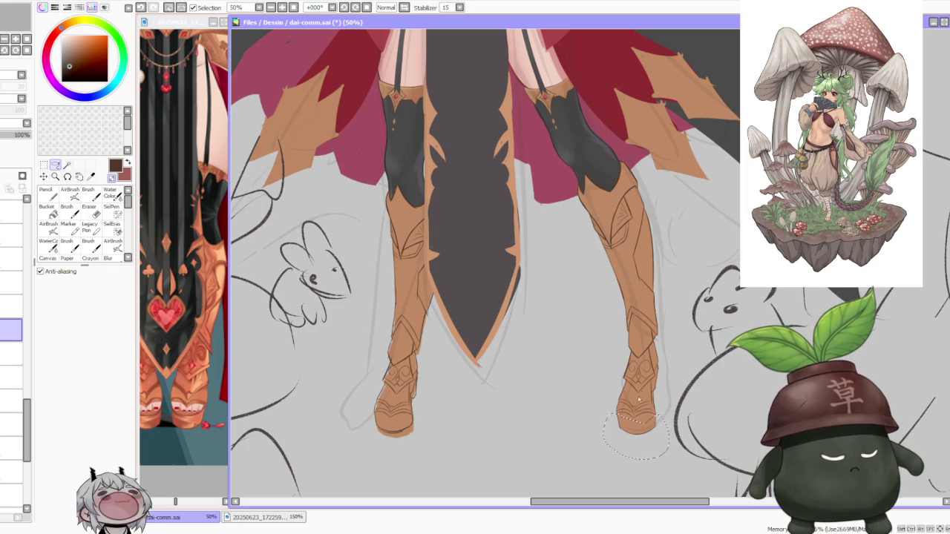
{"action": "left_click", "coordinate": [45, 176]}
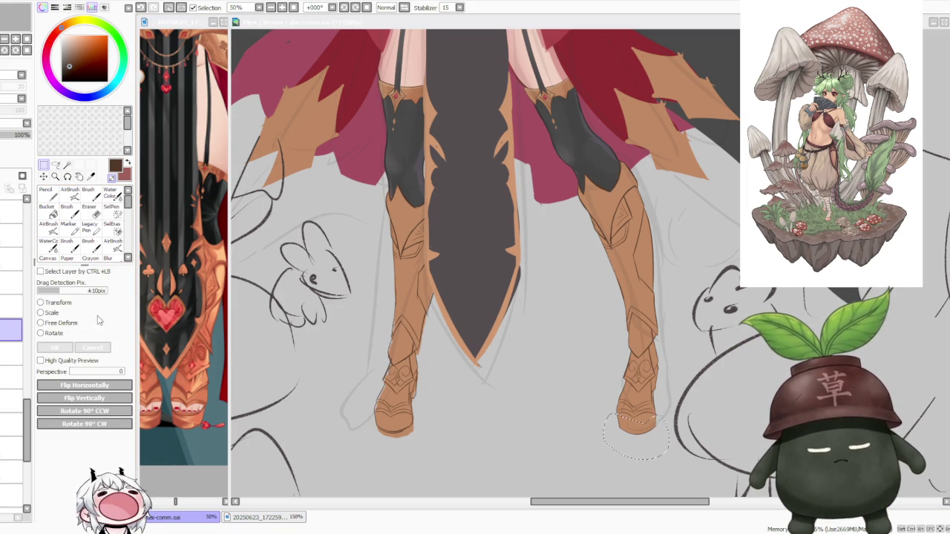
{"action": "left_click", "coordinate": [487, 106]}
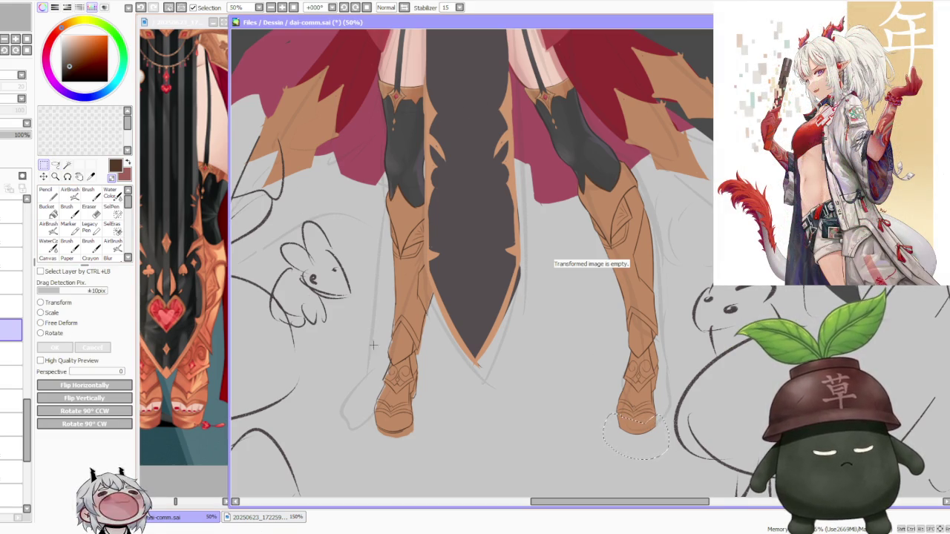
{"action": "left_click", "coordinate": [11, 354]}
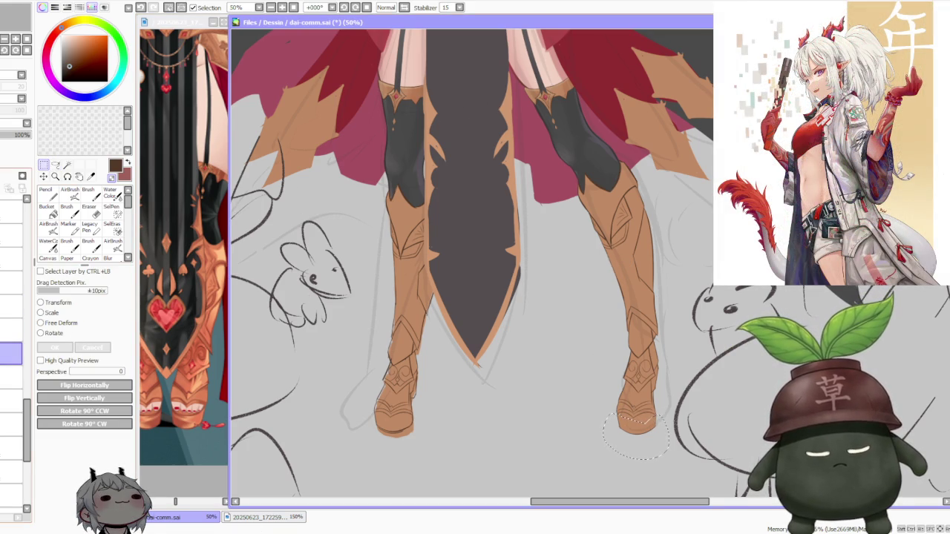
{"action": "left_click", "coordinate": [11, 330]}
{"action": "left_click_drag", "start_coordinate": [642, 423], "coordinate": [652, 419]}
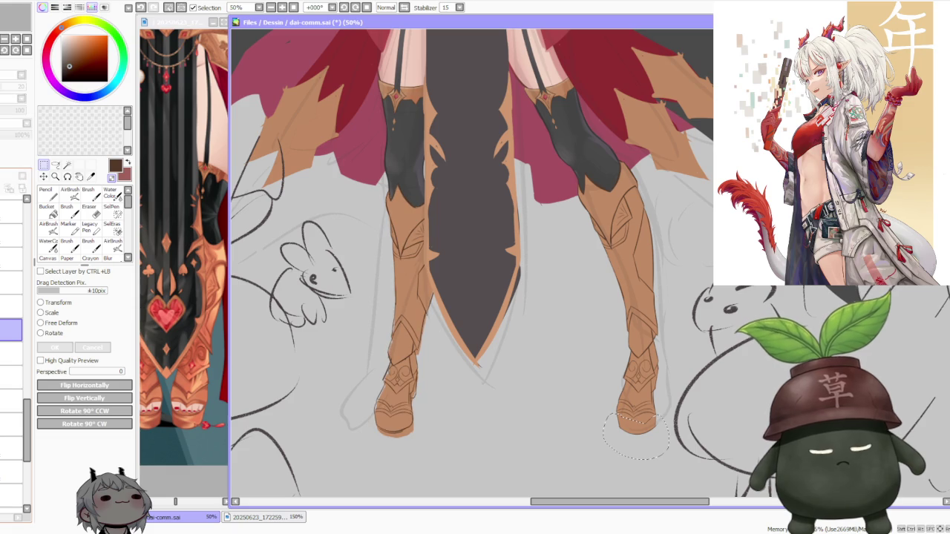
{"action": "key", "text": "ctrl+d"}
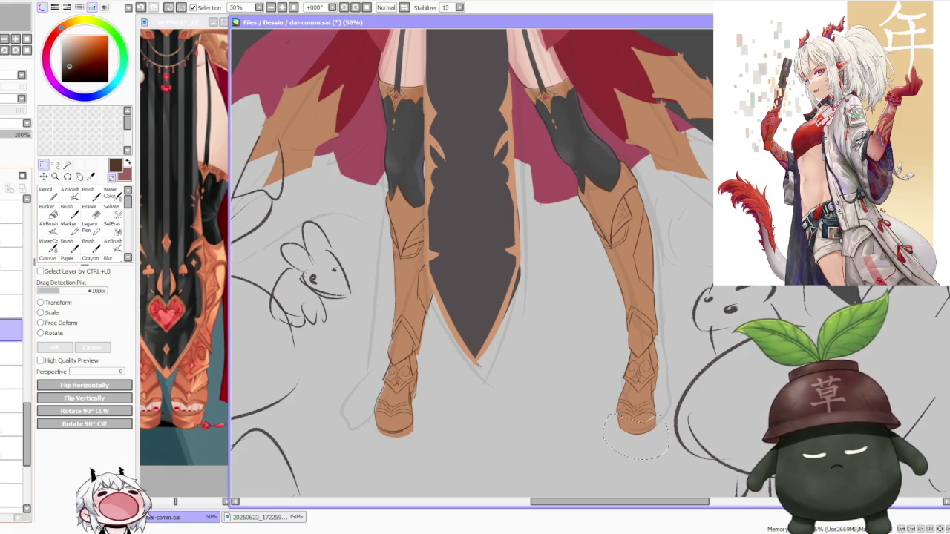
{"action": "left_click", "coordinate": [72, 325]}
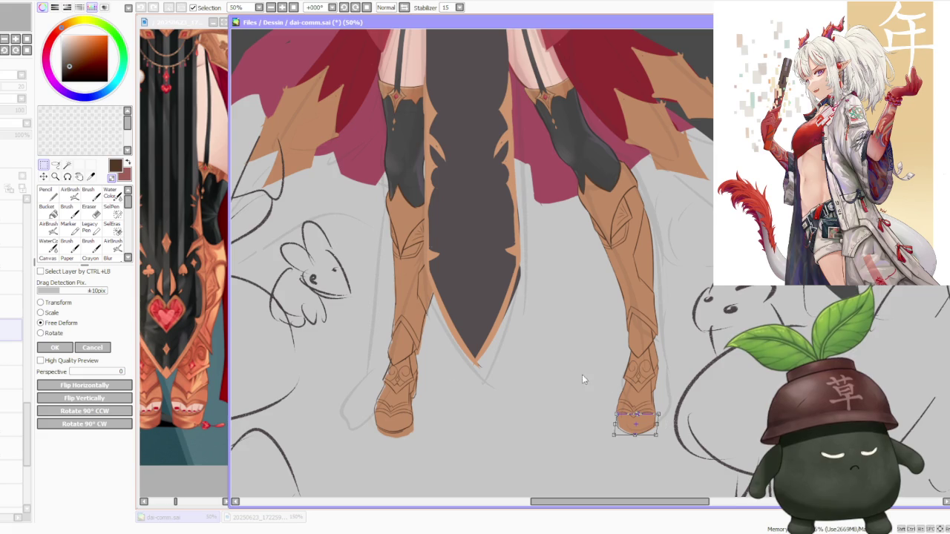
{"action": "key", "text": "Return"}
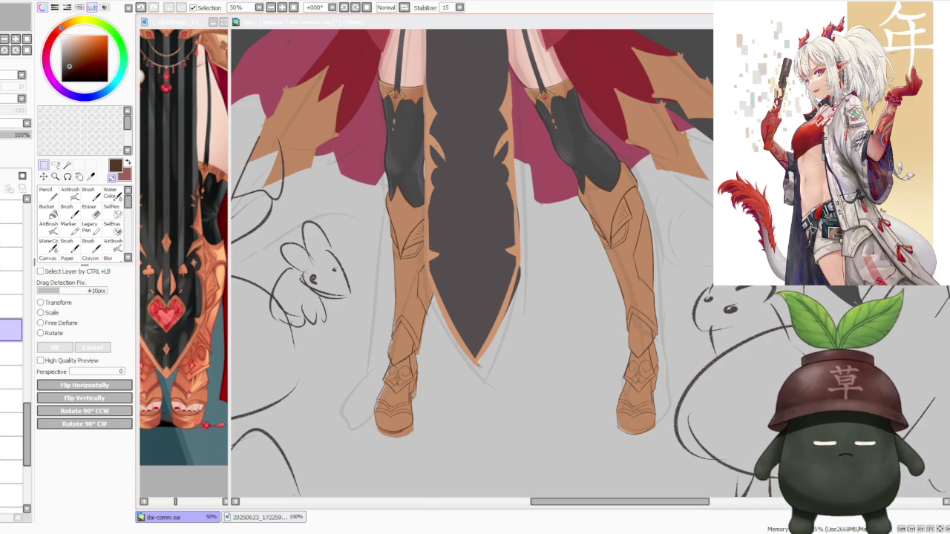
Step: Transform the right boot tip again, stretching it longer and lower, and commit
{"action": "scroll", "coordinate": [624, 389], "scroll_direction": "down", "scroll_amount": 3}
{"action": "scroll", "coordinate": [624, 389], "scroll_direction": "down", "scroll_amount": 1}
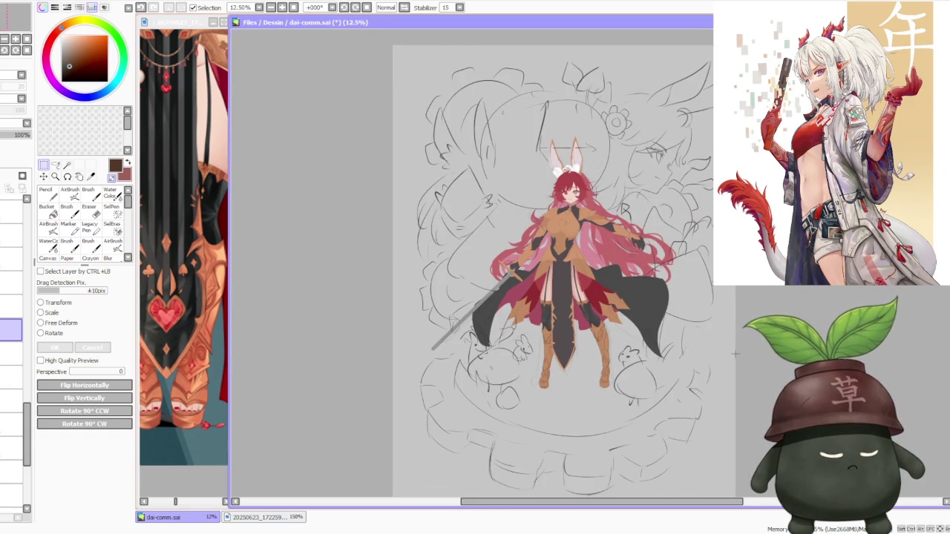
{"action": "scroll", "coordinate": [624, 389], "scroll_direction": "up", "scroll_amount": 3}
{"action": "scroll", "coordinate": [623, 389], "scroll_direction": "up", "scroll_amount": 2}
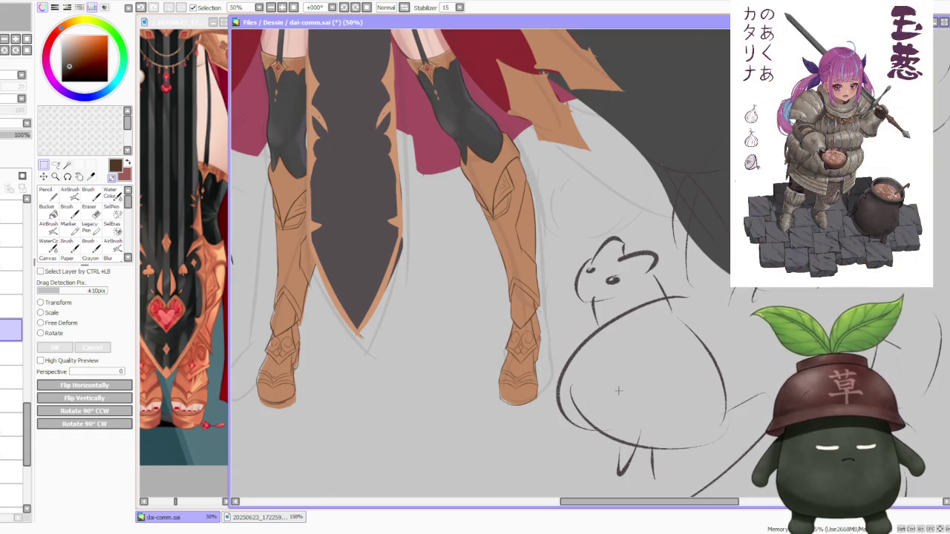
{"action": "key", "text": "a"}
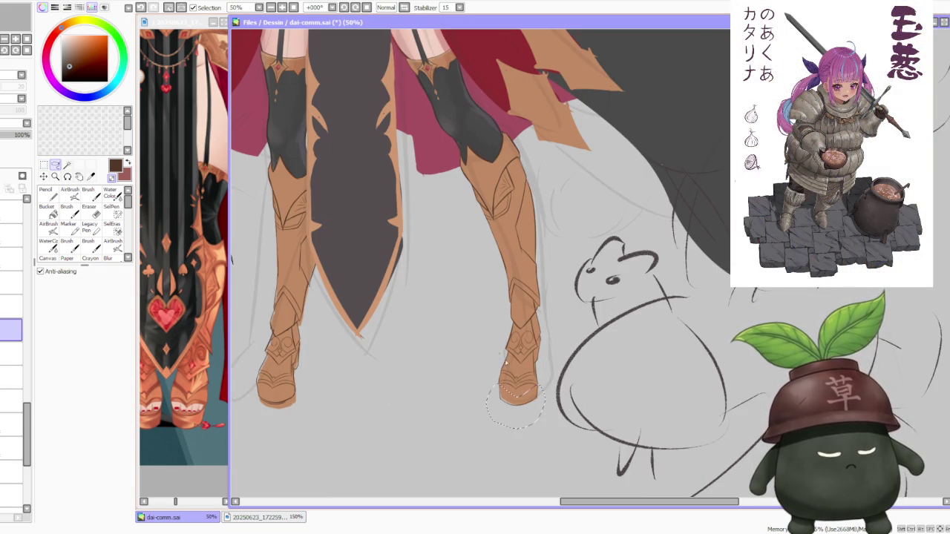
{"action": "key", "text": "ctrl+t"}
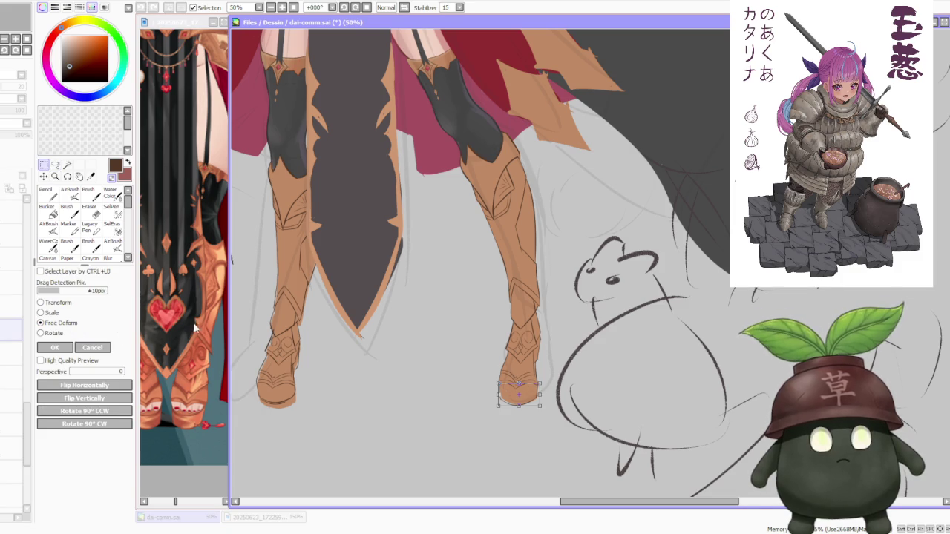
{"action": "scroll", "coordinate": [500, 408], "scroll_direction": "up", "scroll_amount": 2}
{"action": "left_click_drag", "start_coordinate": [504, 400], "coordinate": [504, 398]}
{"action": "left_click_drag", "start_coordinate": [581, 391], "coordinate": [582, 402]}
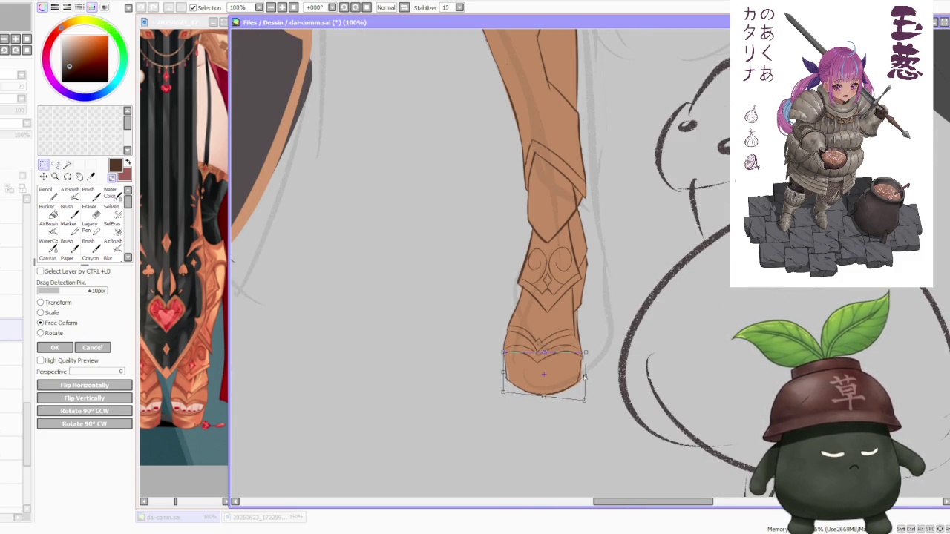
{"action": "scroll", "coordinate": [578, 358], "scroll_direction": "down", "scroll_amount": 2}
{"action": "left_click", "coordinate": [54, 347]}
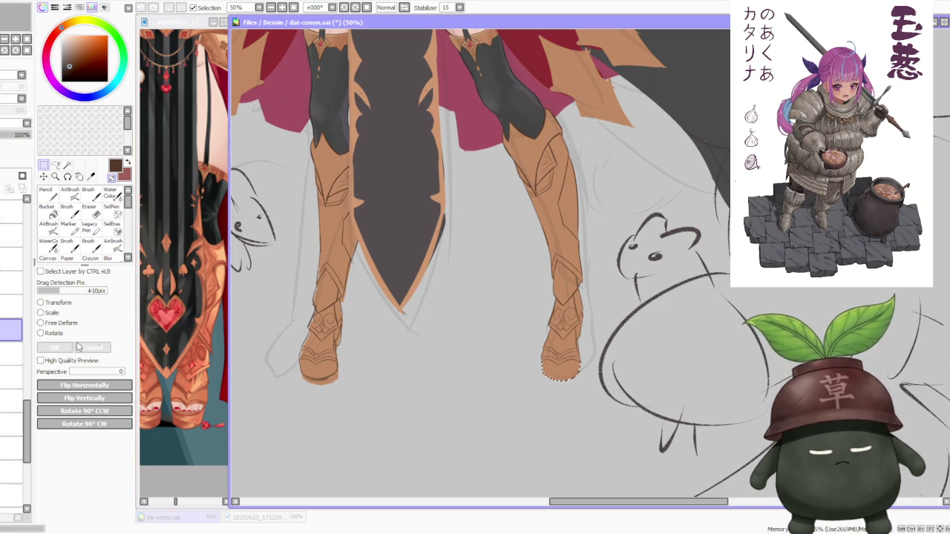
{"action": "scroll", "coordinate": [403, 371], "scroll_direction": "down", "scroll_amount": 2}
Step: Zoom to 150% on the left boot with the Brush tool active
{"action": "scroll", "coordinate": [490, 299], "scroll_direction": "down", "scroll_amount": 1}
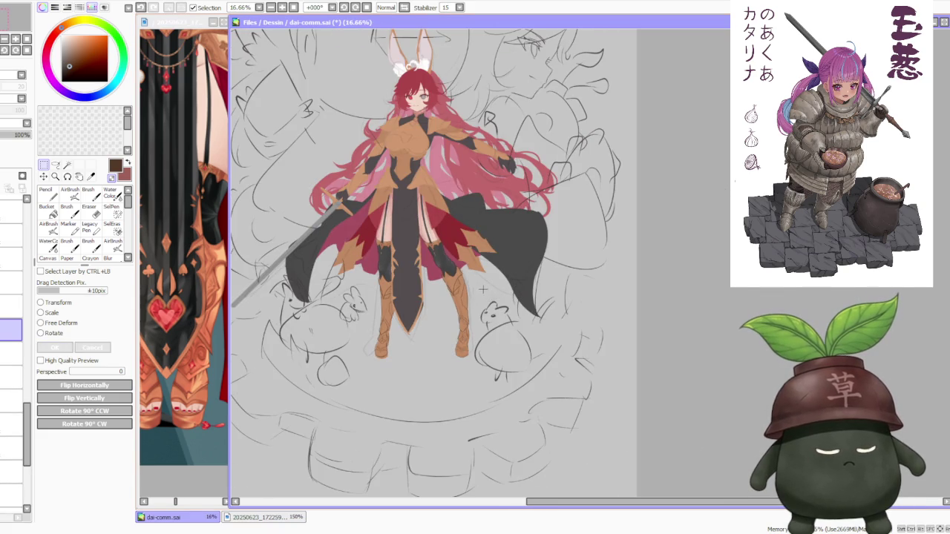
{"action": "scroll", "coordinate": [427, 264], "scroll_direction": "up", "scroll_amount": 1}
{"action": "scroll", "coordinate": [426, 264], "scroll_direction": "up", "scroll_amount": 1}
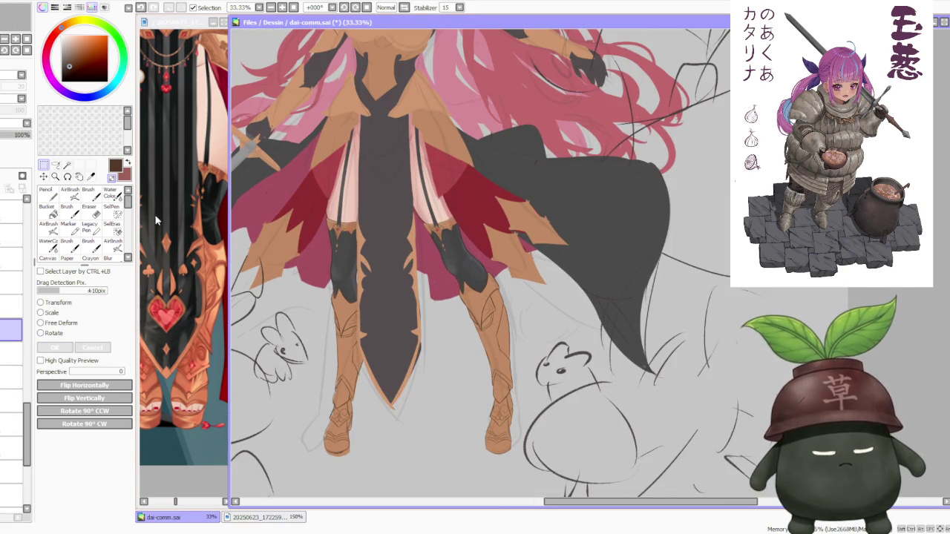
{"action": "key", "text": "b"}
{"action": "scroll", "coordinate": [349, 453], "scroll_direction": "up", "scroll_amount": 2}
{"action": "scroll", "coordinate": [307, 447], "scroll_direction": "up", "scroll_amount": 1}
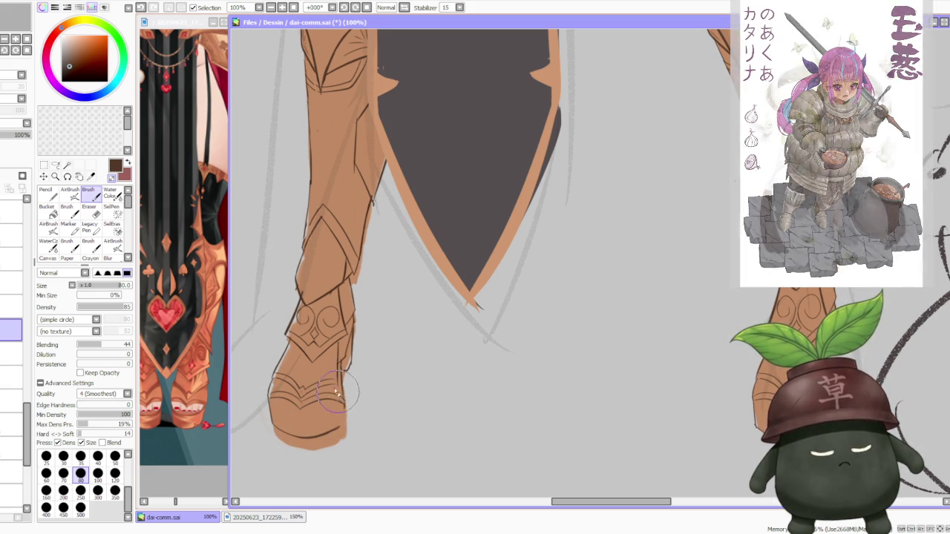
{"action": "scroll", "coordinate": [340, 405], "scroll_direction": "up", "scroll_amount": 1}
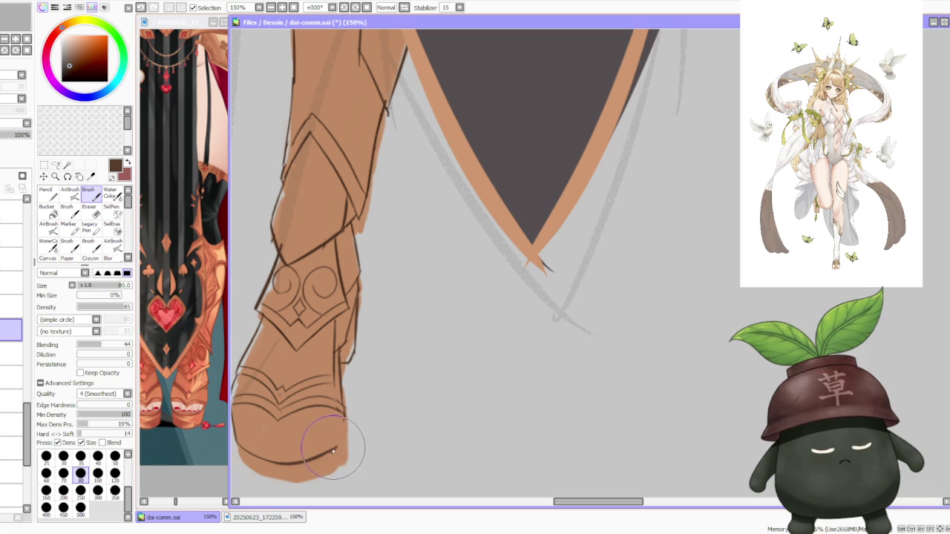
Step: Paint a dark curved sole line and repaint the left boot's lower edge
{"action": "left_click_drag", "start_coordinate": [282, 462], "coordinate": [335, 456]}
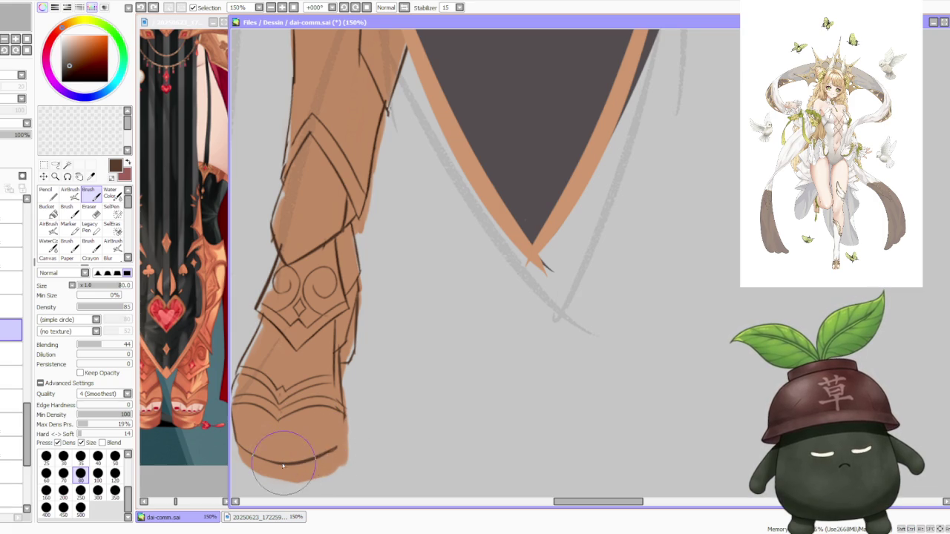
{"action": "left_click_drag", "start_coordinate": [267, 479], "coordinate": [352, 475]}
{"action": "left_click_drag", "start_coordinate": [364, 423], "coordinate": [349, 475]}
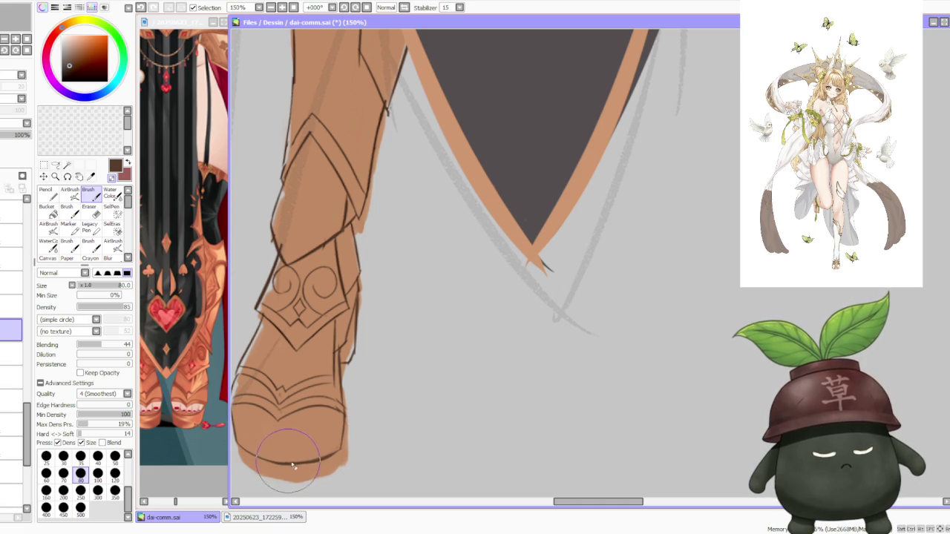
{"action": "scroll", "coordinate": [338, 410], "scroll_direction": "down", "scroll_amount": 1}
{"action": "scroll", "coordinate": [330, 386], "scroll_direction": "down", "scroll_amount": 1}
{"action": "scroll", "coordinate": [315, 341], "scroll_direction": "down", "scroll_amount": 1}
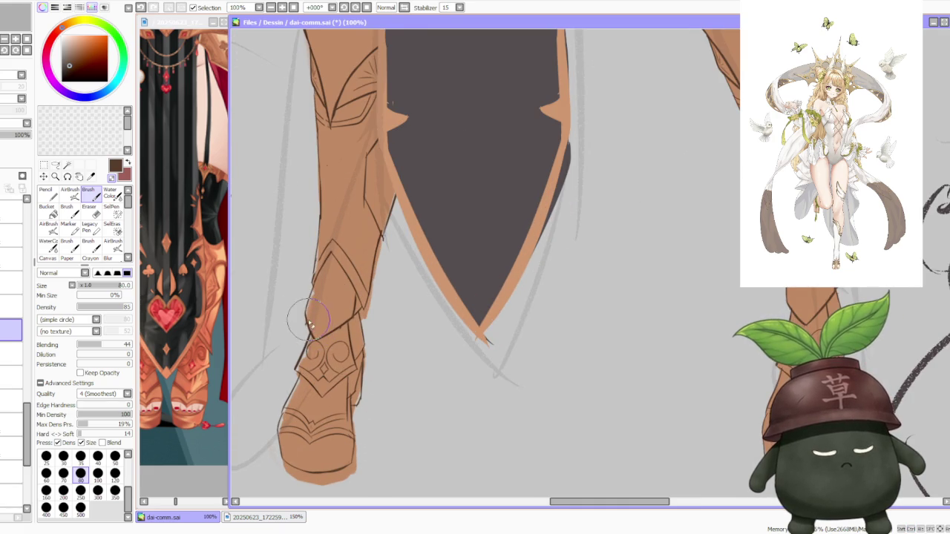
Step: On a lower layer, lasso the strip along the left boot's inner edge
{"action": "scroll", "coordinate": [308, 334], "scroll_direction": "down", "scroll_amount": 2}
{"action": "scroll", "coordinate": [312, 338], "scroll_direction": "down", "scroll_amount": 1}
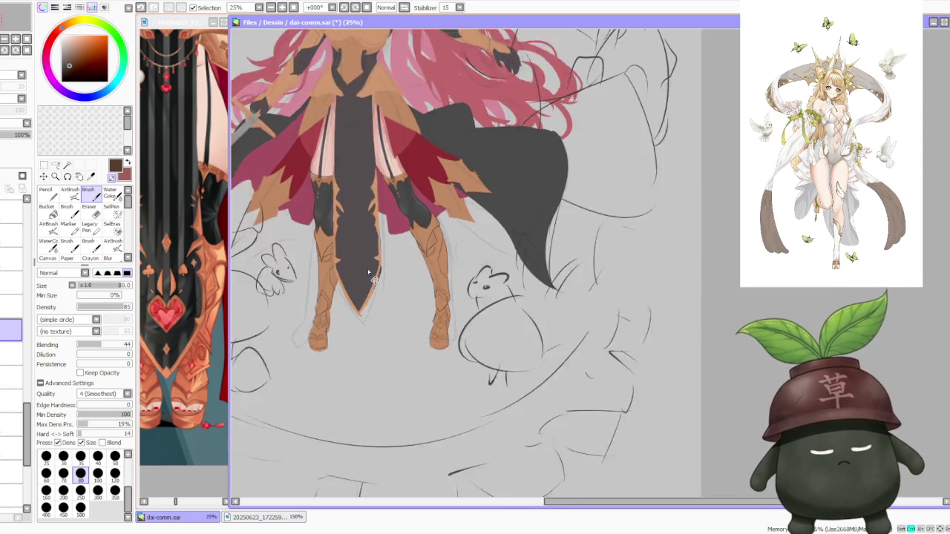
{"action": "scroll", "coordinate": [430, 245], "scroll_direction": "down", "scroll_amount": 2}
{"action": "scroll", "coordinate": [422, 231], "scroll_direction": "up", "scroll_amount": 3}
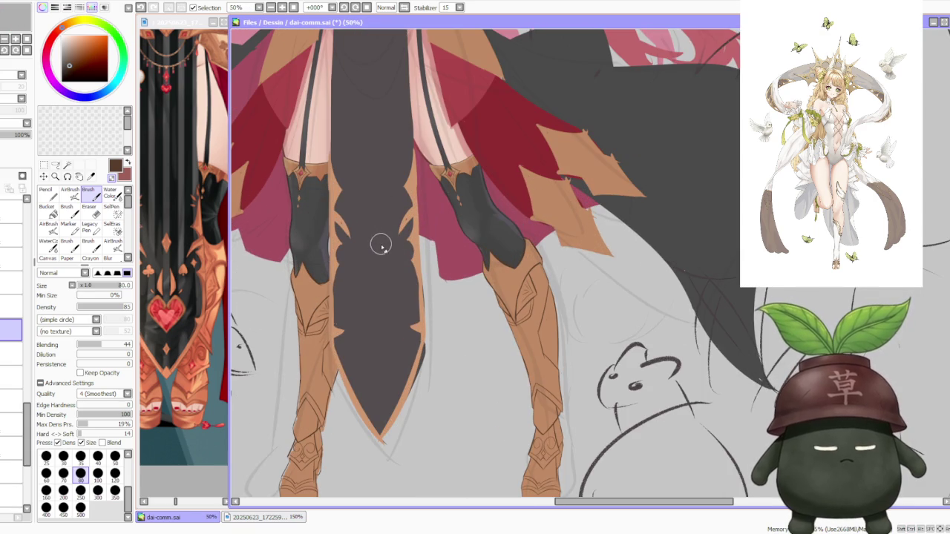
{"action": "scroll", "coordinate": [357, 252], "scroll_direction": "down", "scroll_amount": 1}
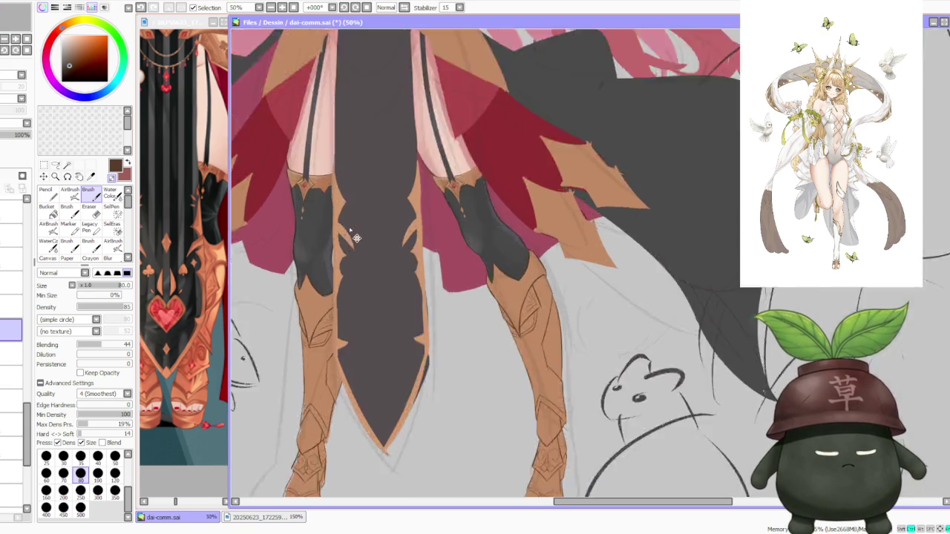
{"action": "scroll", "coordinate": [345, 239], "scroll_direction": "up", "scroll_amount": 3}
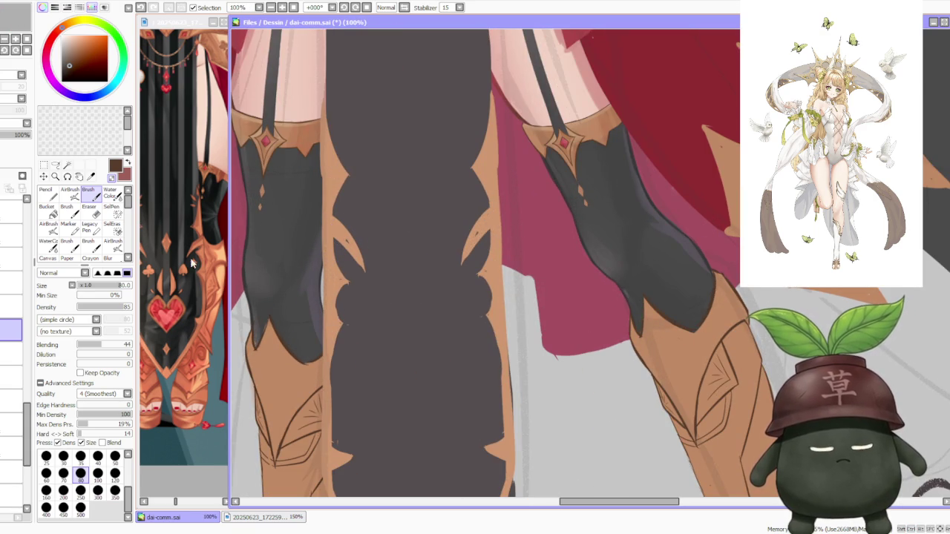
{"action": "left_click", "coordinate": [12, 377]}
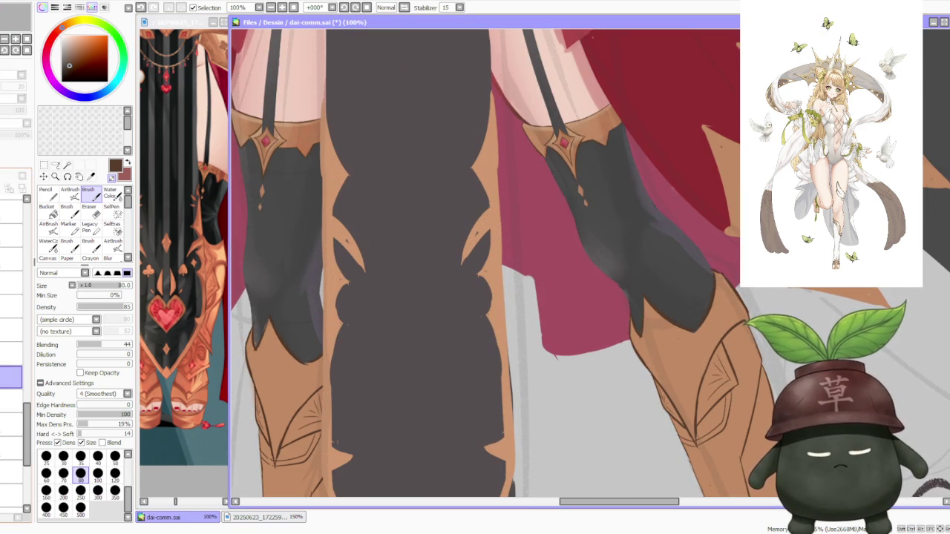
{"action": "left_click", "coordinate": [55, 164]}
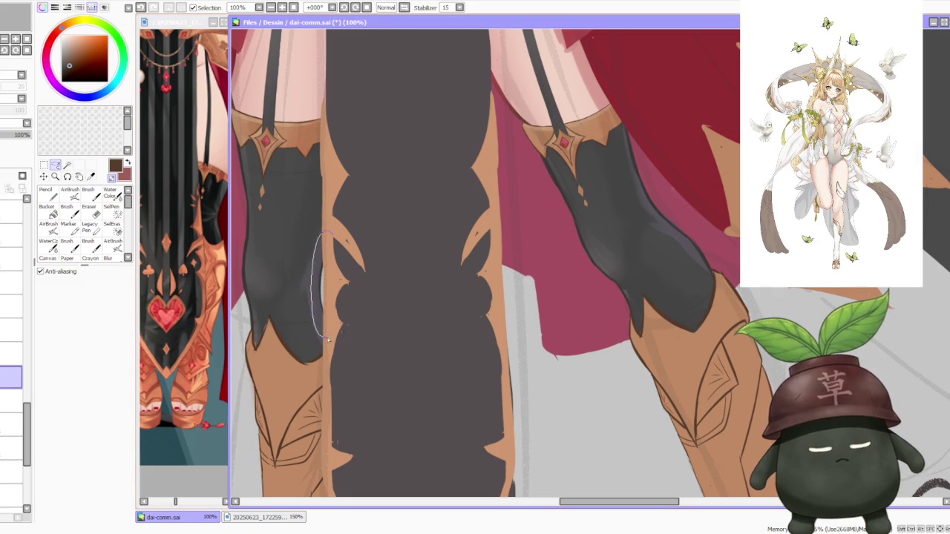
{"action": "scroll", "coordinate": [319, 337], "scroll_direction": "up", "scroll_amount": 1}
{"action": "left_click_drag", "start_coordinate": [321, 202], "coordinate": [325, 342]}
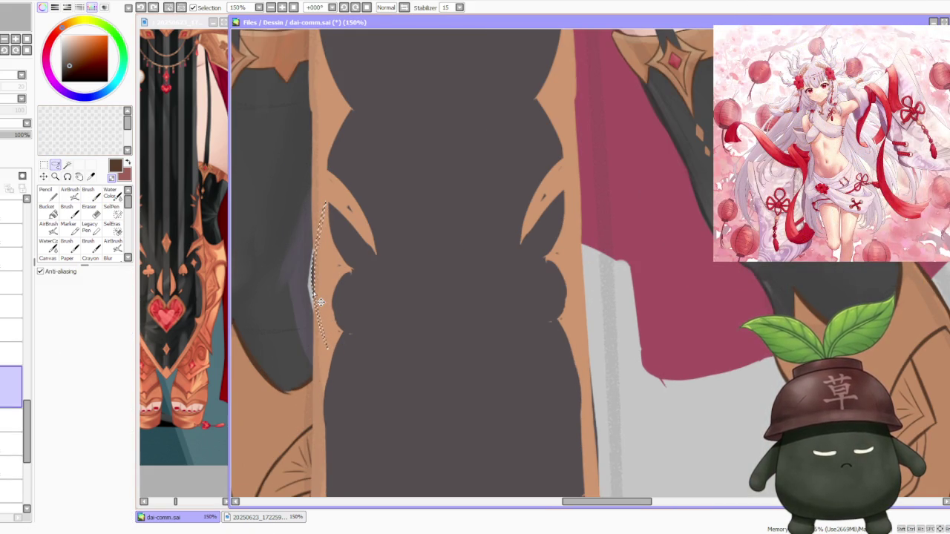
{"action": "key", "text": "ctrl+d"}
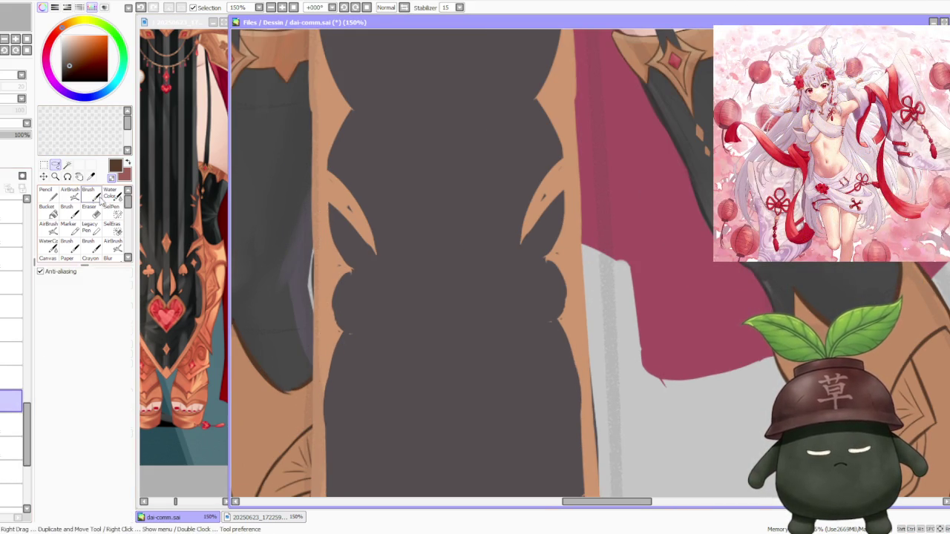
Step: Brush faint dark purple-grey shading along the dark knee guard's edge
{"action": "key", "text": "b"}
{"action": "left_click", "coordinate": [296, 300], "text": "alt"}
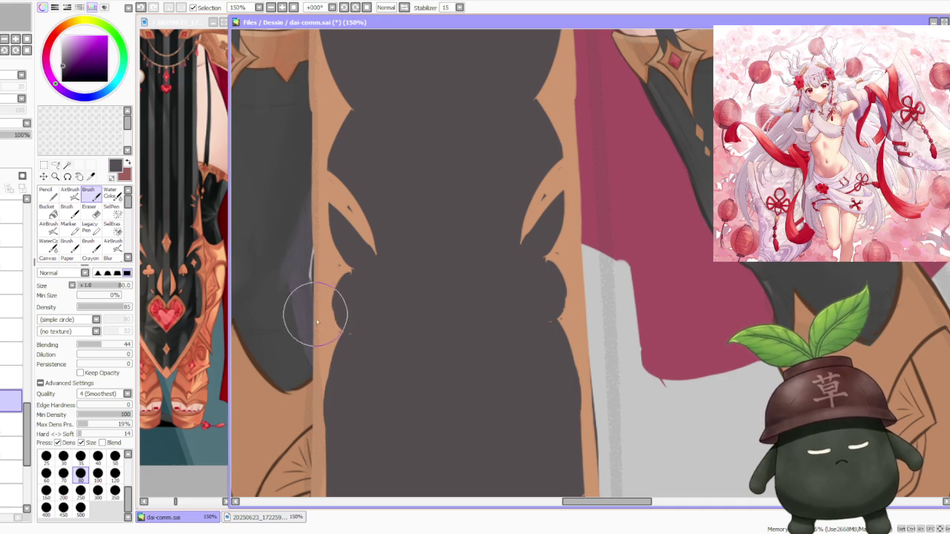
{"action": "left_click_drag", "start_coordinate": [307, 290], "coordinate": [301, 223]}
{"action": "left_click_drag", "start_coordinate": [295, 267], "coordinate": [286, 316]}
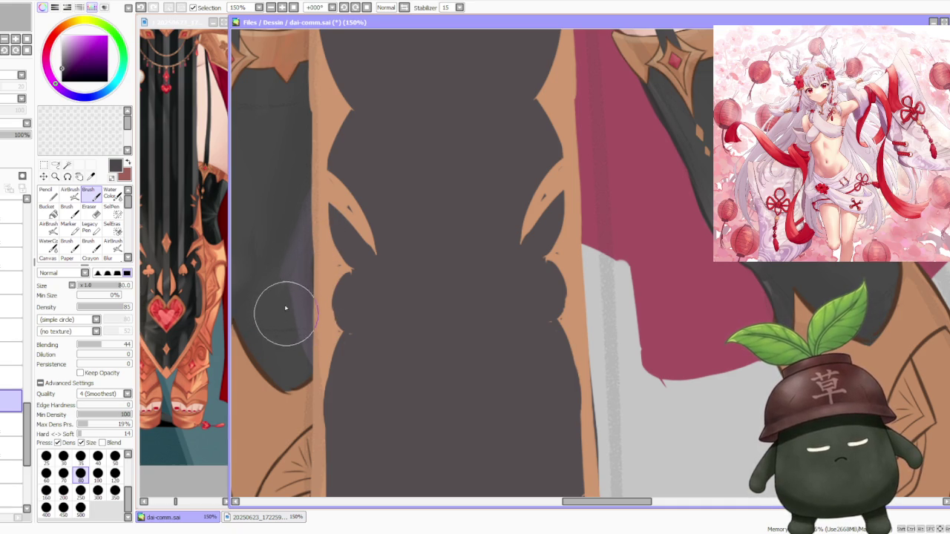
{"action": "mouse_move", "coordinate": [297, 349]}
{"action": "left_mouse_down"}
{"action": "mouse_move", "coordinate": [280, 259]}
{"action": "mouse_move", "coordinate": [288, 198]}
{"action": "mouse_move", "coordinate": [278, 247]}
{"action": "mouse_move", "coordinate": [303, 180]}
{"action": "mouse_move", "coordinate": [286, 206]}
{"action": "mouse_move", "coordinate": [275, 261]}
{"action": "mouse_move", "coordinate": [307, 191]}
{"action": "left_mouse_up"}
{"action": "scroll", "coordinate": [306, 190], "scroll_direction": "down", "scroll_amount": 3}
Step: Zoom out to review the whole character, then zoom back toward the collar
{"action": "scroll", "coordinate": [401, 252], "scroll_direction": "down", "scroll_amount": 2}
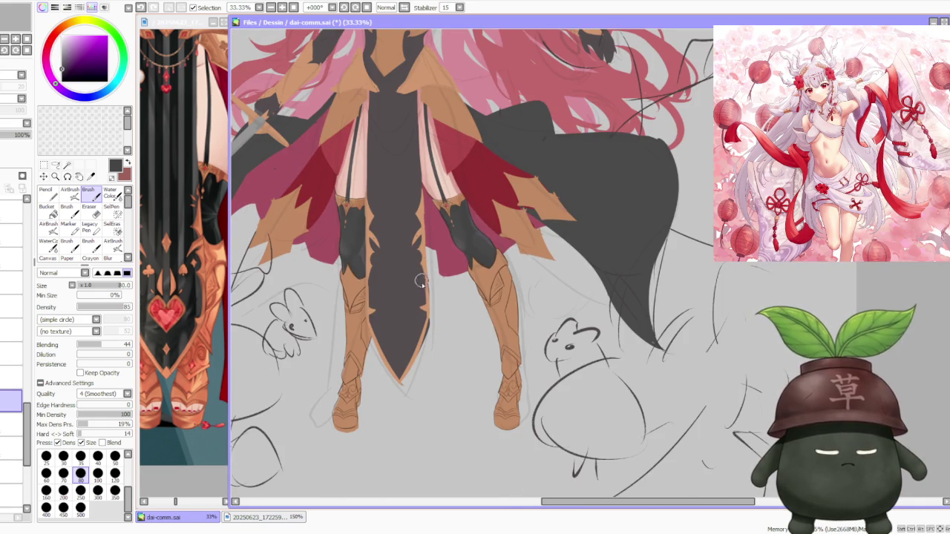
{"action": "scroll", "coordinate": [411, 290], "scroll_direction": "down", "scroll_amount": 1}
{"action": "scroll", "coordinate": [406, 270], "scroll_direction": "down", "scroll_amount": 1}
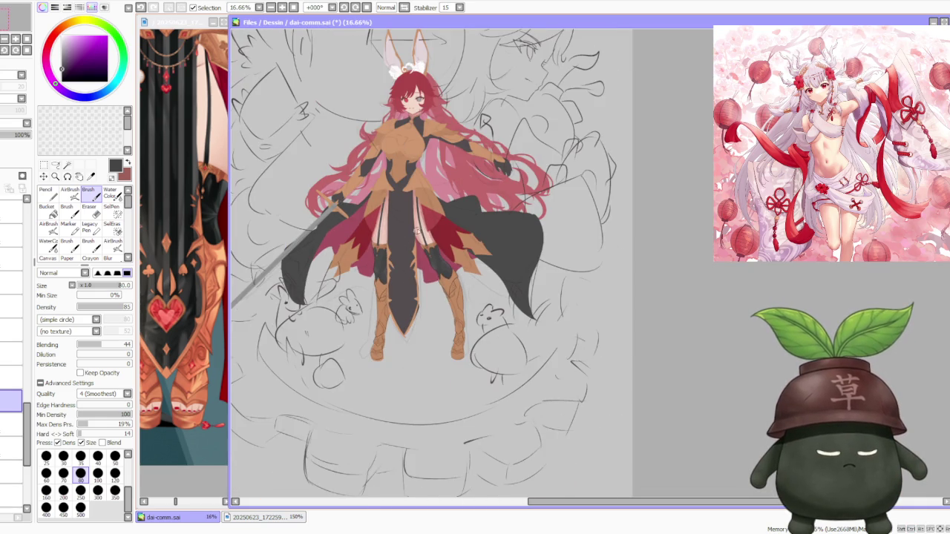
{"action": "scroll", "coordinate": [440, 255], "scroll_direction": "down", "scroll_amount": 1}
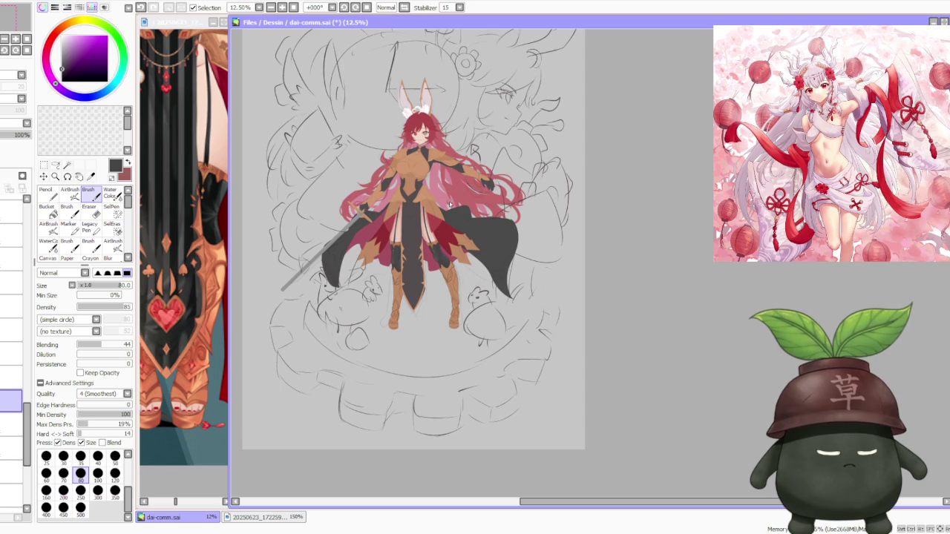
{"action": "scroll", "coordinate": [437, 180], "scroll_direction": "up", "scroll_amount": 2}
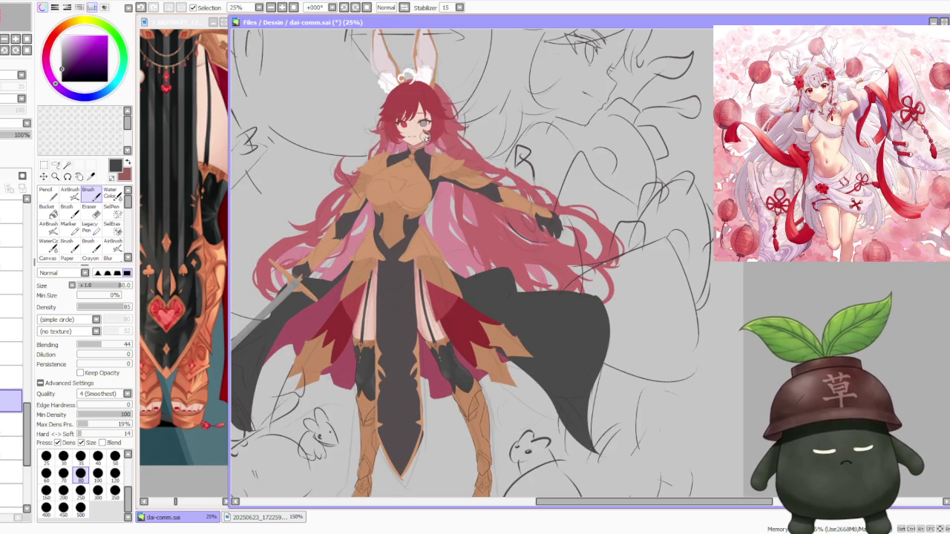
{"action": "scroll", "coordinate": [531, 236], "scroll_direction": "down", "scroll_amount": 1}
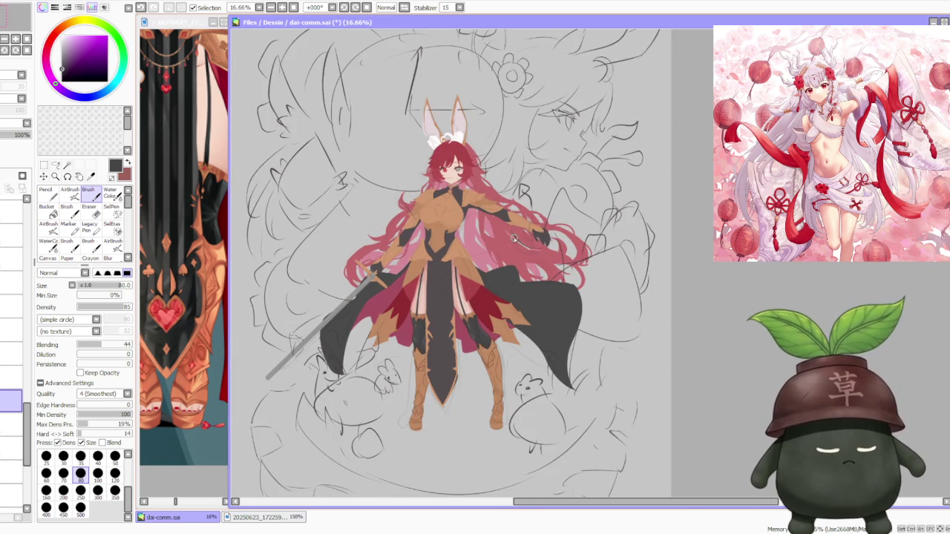
{"action": "scroll", "coordinate": [482, 252], "scroll_direction": "down", "scroll_amount": 1}
{"action": "scroll", "coordinate": [475, 187], "scroll_direction": "up", "scroll_amount": 3}
{"action": "scroll", "coordinate": [479, 196], "scroll_direction": "up", "scroll_amount": 2}
{"action": "scroll", "coordinate": [482, 208], "scroll_direction": "up", "scroll_amount": 2}
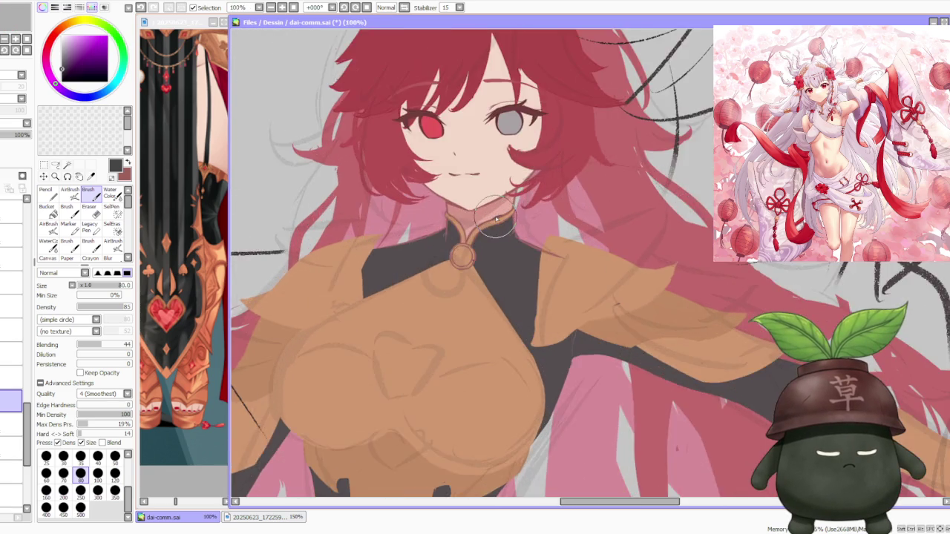
{"action": "scroll", "coordinate": [490, 222], "scroll_direction": "up", "scroll_amount": 4}
{"action": "scroll", "coordinate": [490, 222], "scroll_direction": "down", "scroll_amount": 4}
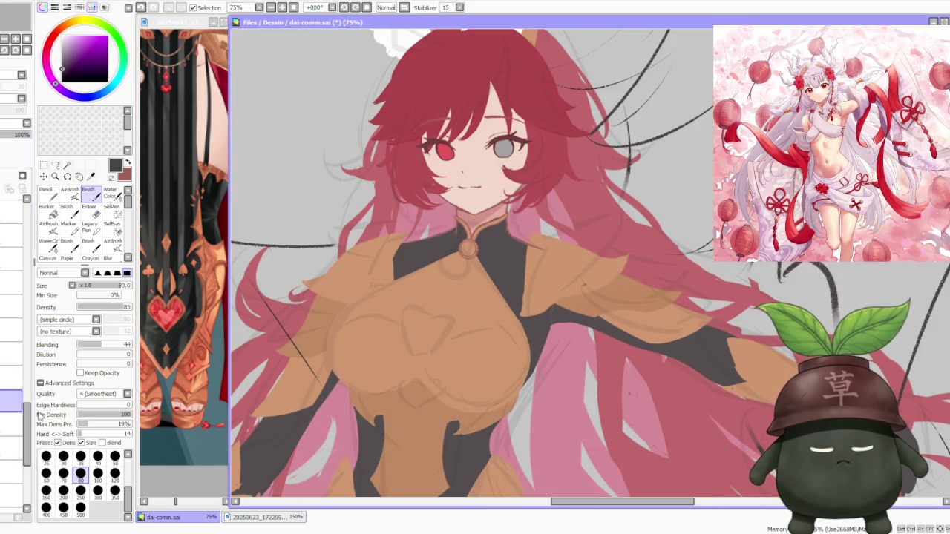
{"action": "scroll", "coordinate": [2, 447], "scroll_direction": "down", "scroll_amount": 3}
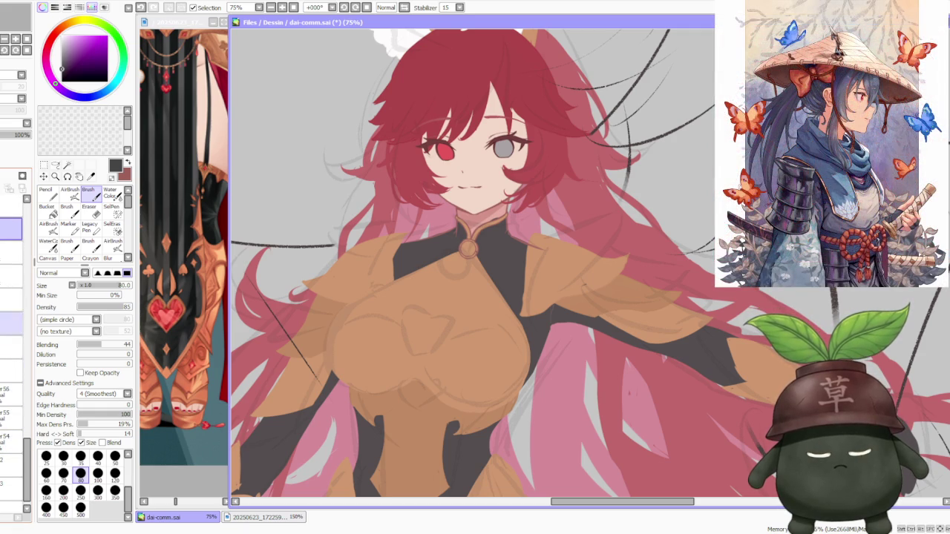
{"action": "scroll", "coordinate": [2, 431], "scroll_direction": "down", "scroll_amount": 2}
{"action": "scroll", "coordinate": [1, 430], "scroll_direction": "down", "scroll_amount": 2}
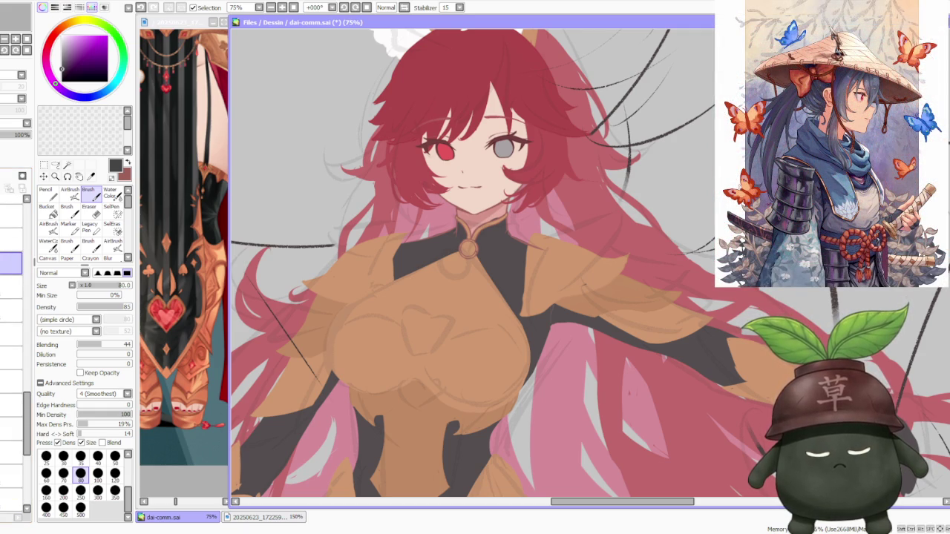
Step: Set the brush size to 50 after trying 120, zooming on the collar clasp
{"action": "left_click", "coordinate": [115, 472]}
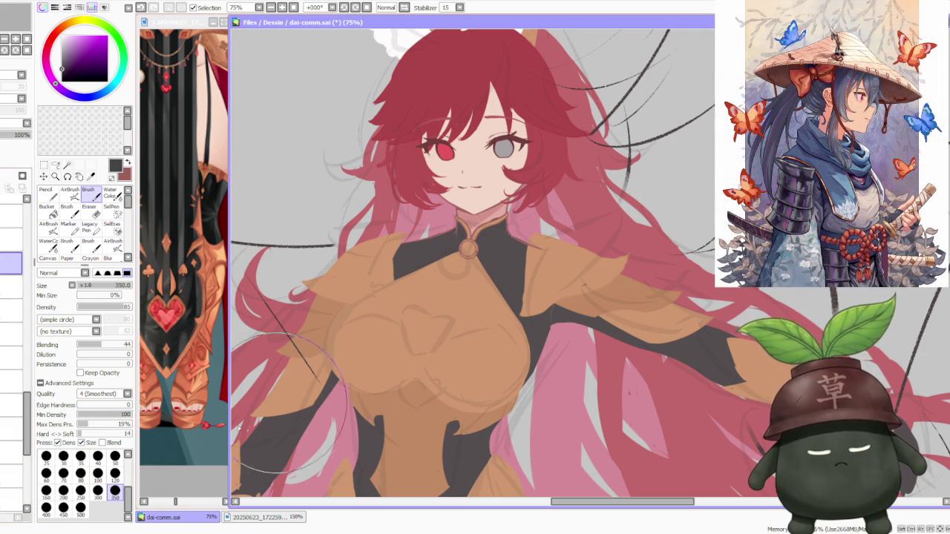
{"action": "scroll", "coordinate": [506, 252], "scroll_direction": "up", "scroll_amount": 1}
{"action": "scroll", "coordinate": [512, 245], "scroll_direction": "up", "scroll_amount": 2}
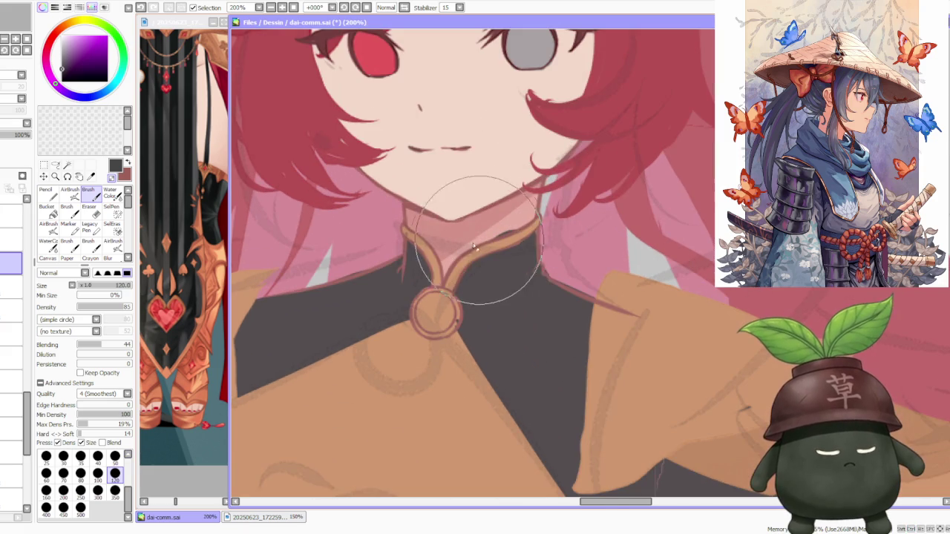
{"action": "scroll", "coordinate": [530, 223], "scroll_direction": "down", "scroll_amount": 1}
{"action": "scroll", "coordinate": [520, 223], "scroll_direction": "up", "scroll_amount": 2}
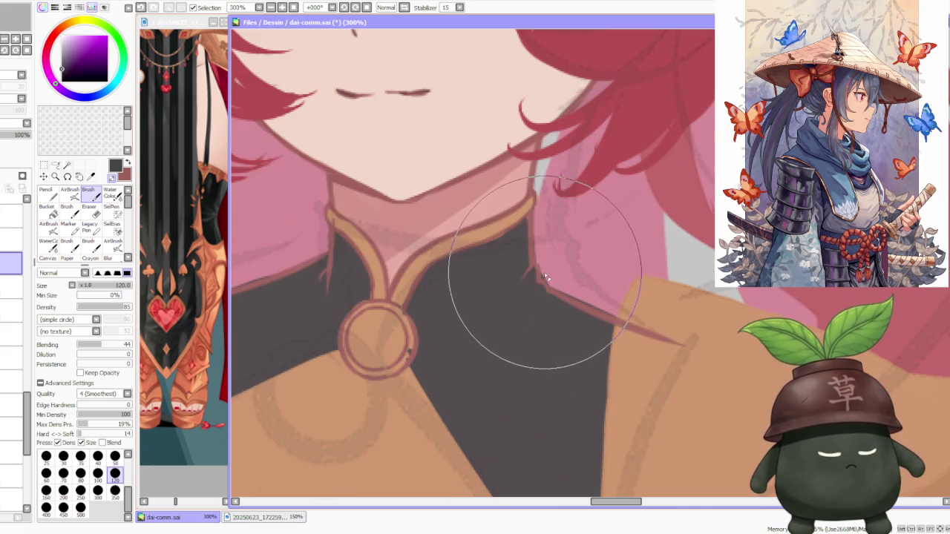
{"action": "left_click", "coordinate": [115, 455]}
{"action": "scroll", "coordinate": [549, 263], "scroll_direction": "down", "scroll_amount": 1}
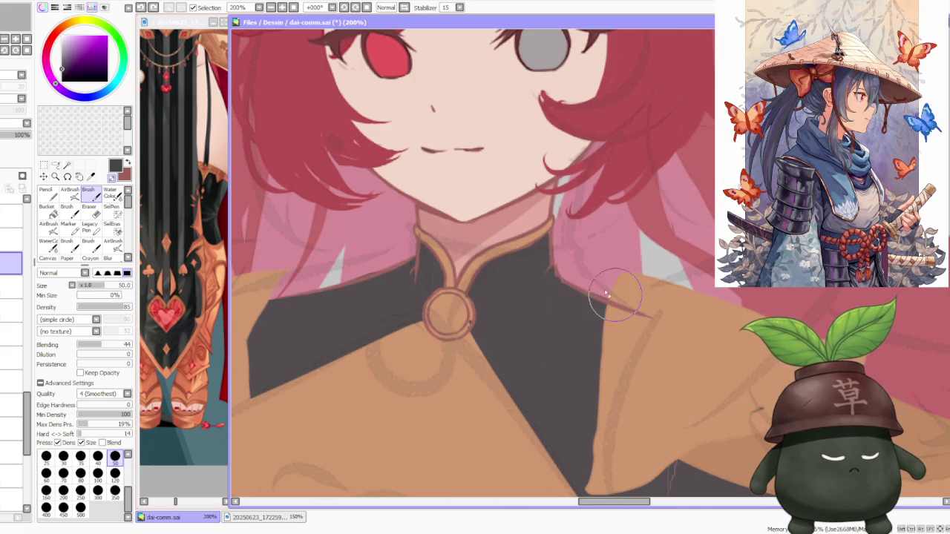
{"action": "scroll", "coordinate": [605, 297], "scroll_direction": "down", "scroll_amount": 1}
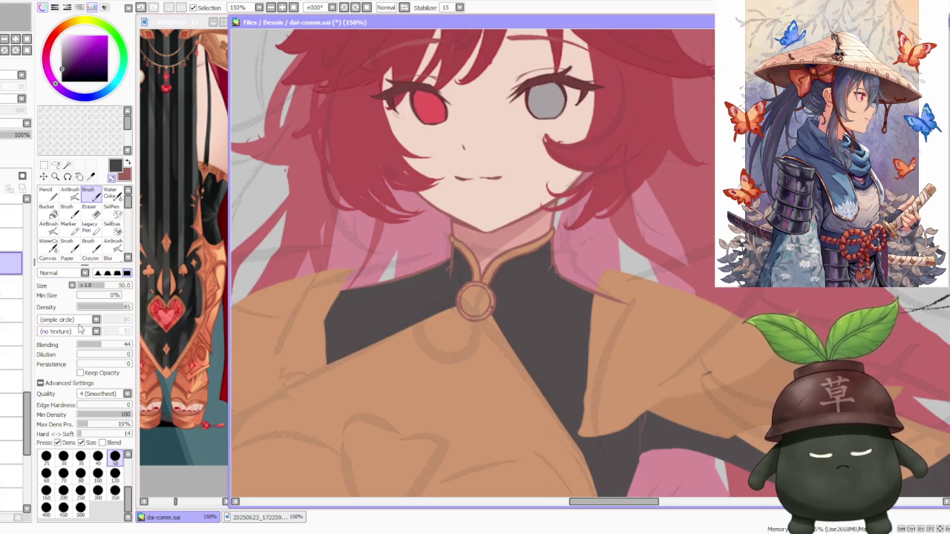
{"action": "scroll", "coordinate": [30, 383], "scroll_direction": "up", "scroll_amount": 3}
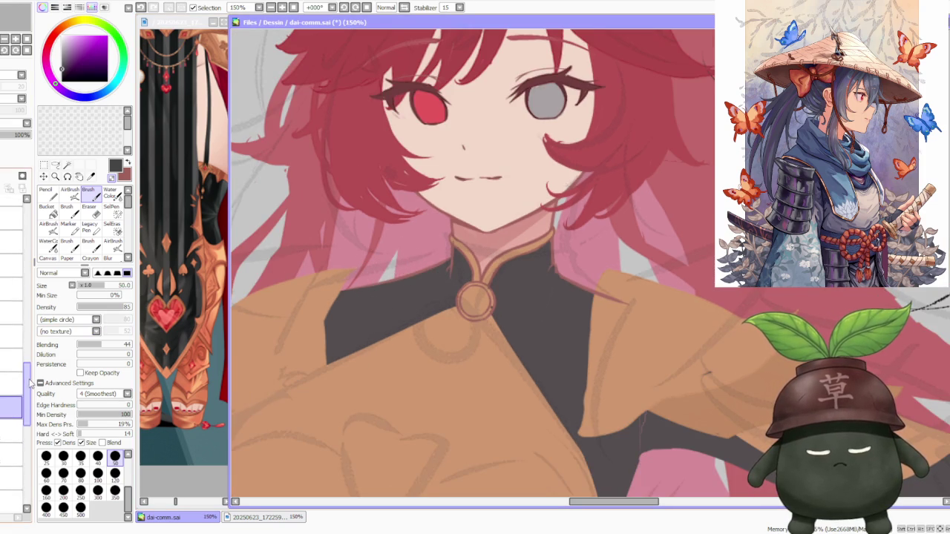
{"action": "scroll", "coordinate": [31, 383], "scroll_direction": "down", "scroll_amount": 3}
{"action": "scroll", "coordinate": [24, 332], "scroll_direction": "up", "scroll_amount": 3}
{"action": "scroll", "coordinate": [25, 332], "scroll_direction": "down", "scroll_amount": 2}
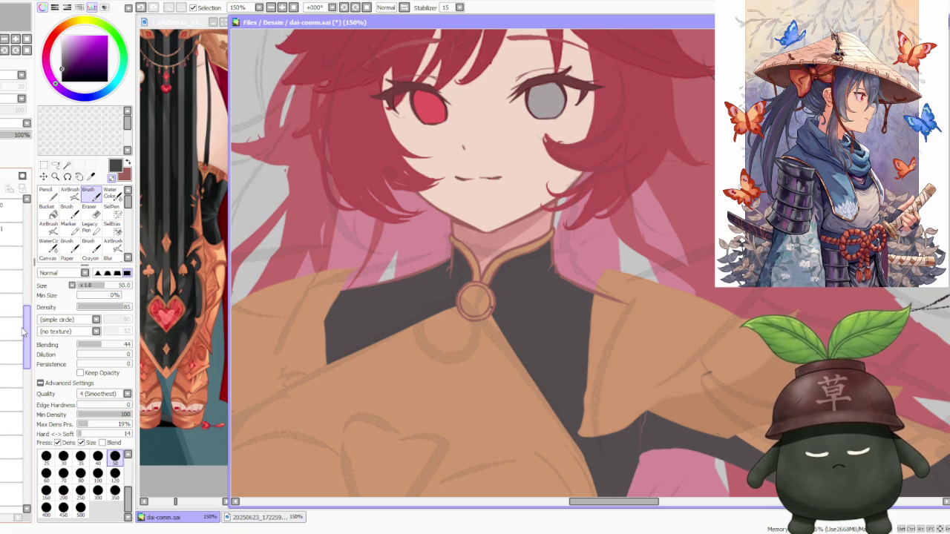
{"action": "scroll", "coordinate": [24, 332], "scroll_direction": "up", "scroll_amount": 5}
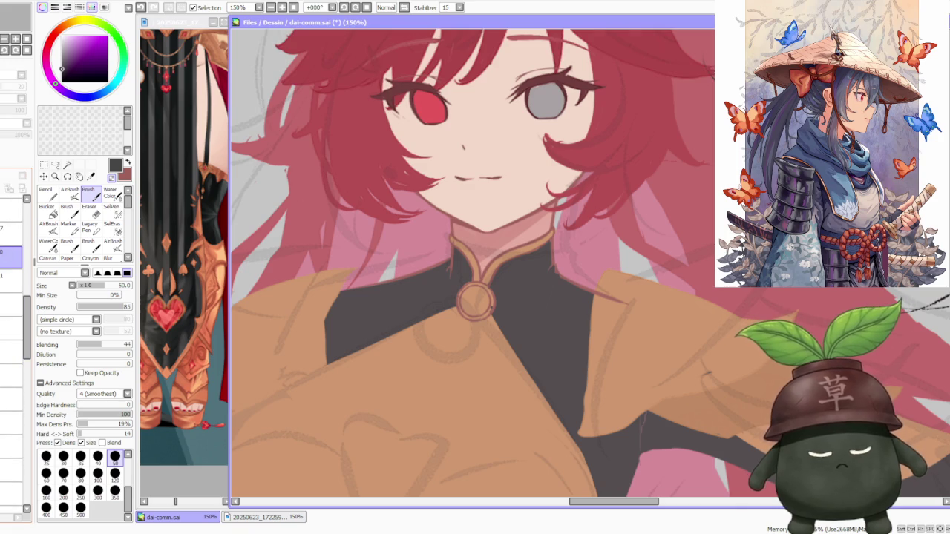
Step: Sample the tan ring colour on the collar layer, undo, and repaint the clasp
{"action": "left_click", "coordinate": [11, 352]}
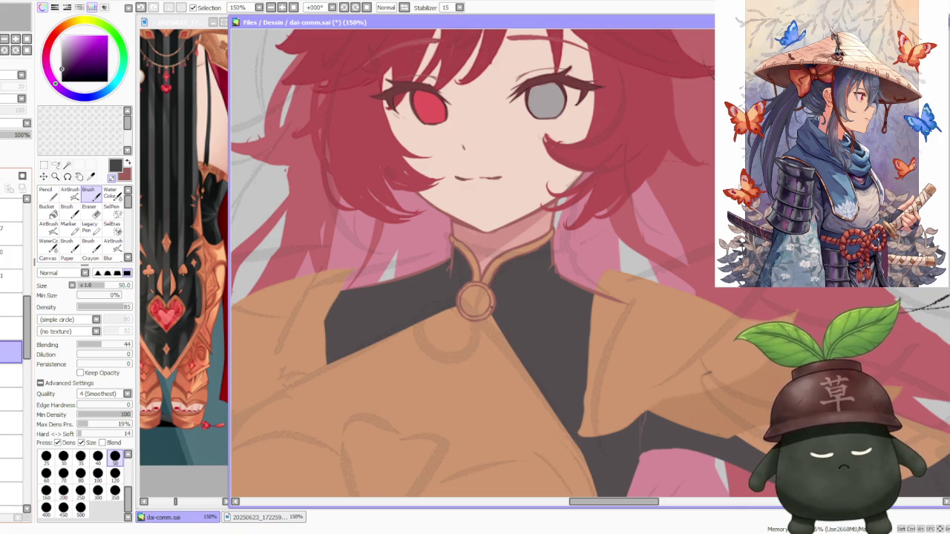
{"action": "left_click", "coordinate": [480, 303], "text": "alt"}
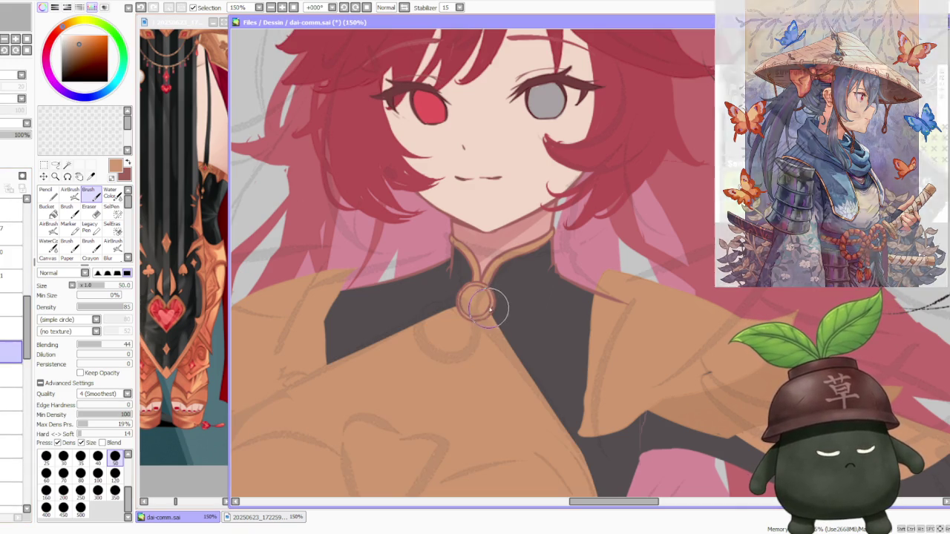
{"action": "key", "text": "ctrl+z"}
{"action": "left_click_drag", "start_coordinate": [491, 308], "coordinate": [490, 305]}
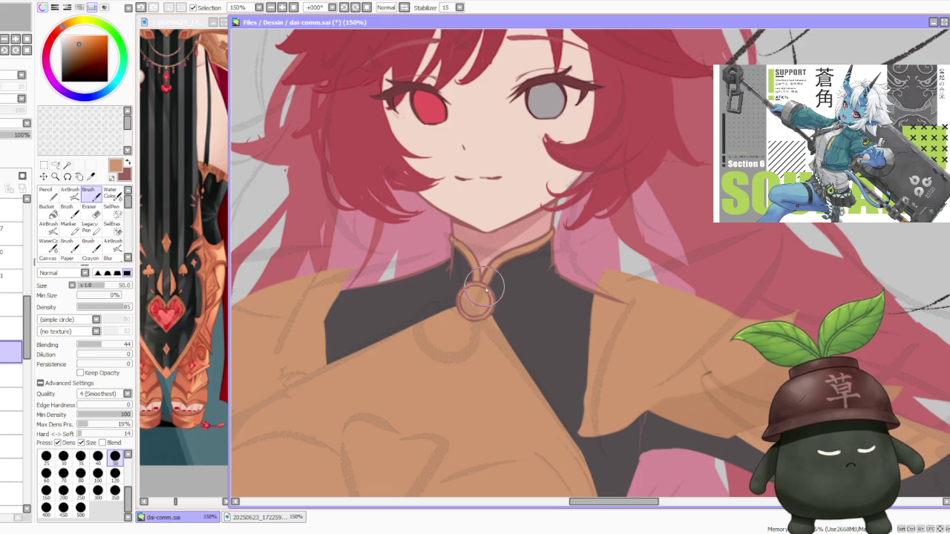
Step: Zoom the reference window out to 50% to show the figure's upper body
{"action": "scroll", "coordinate": [489, 299], "scroll_direction": "down", "scroll_amount": 3}
{"action": "scroll", "coordinate": [541, 272], "scroll_direction": "down", "scroll_amount": 2}
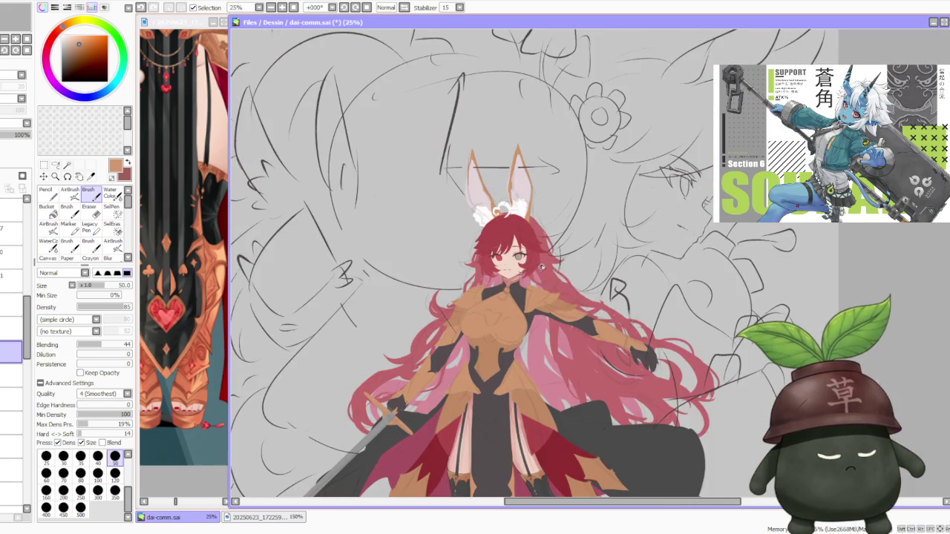
{"action": "scroll", "coordinate": [556, 279], "scroll_direction": "up", "scroll_amount": 3}
{"action": "scroll", "coordinate": [547, 282], "scroll_direction": "up", "scroll_amount": 2}
{"action": "scroll", "coordinate": [547, 284], "scroll_direction": "down", "scroll_amount": 3}
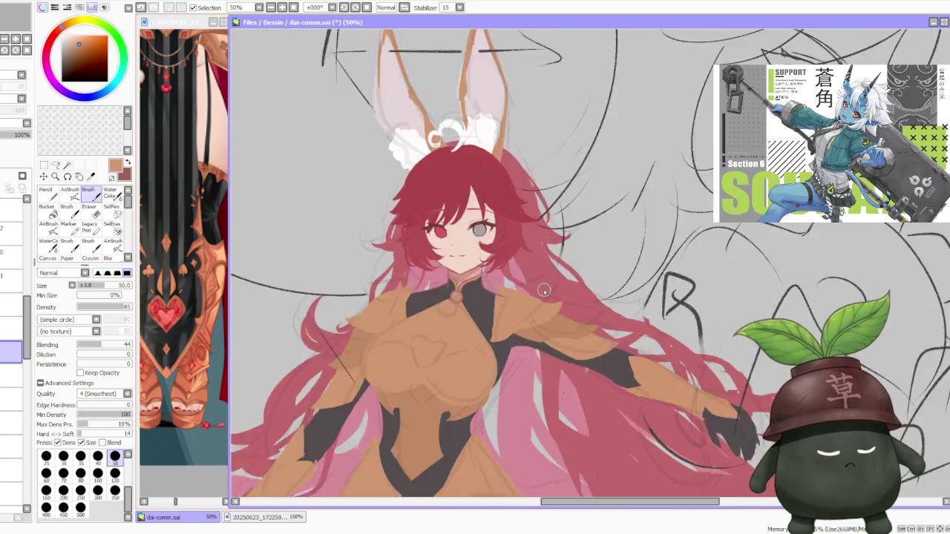
{"action": "scroll", "coordinate": [547, 284], "scroll_direction": "down", "scroll_amount": 1}
{"action": "scroll", "coordinate": [547, 239], "scroll_direction": "down", "scroll_amount": 2}
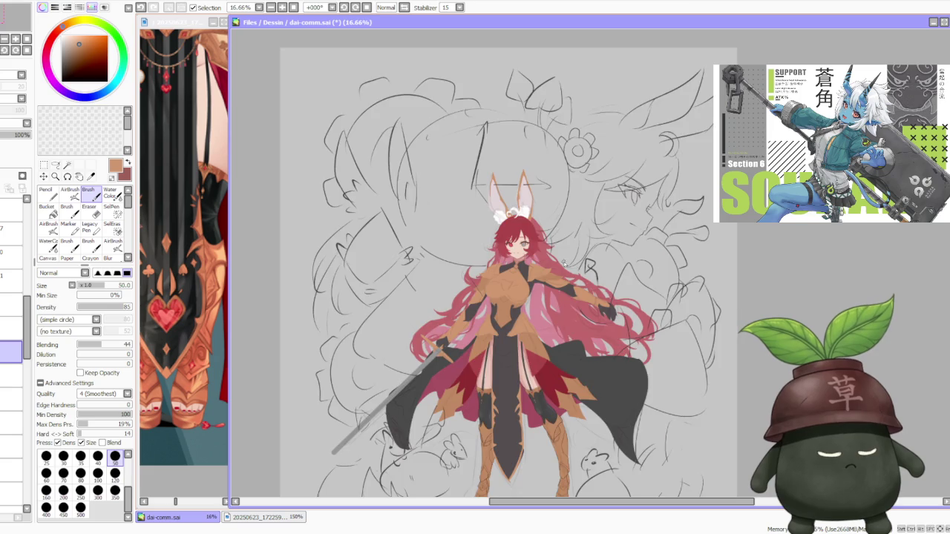
{"action": "scroll", "coordinate": [566, 273], "scroll_direction": "up", "scroll_amount": 1}
{"action": "scroll", "coordinate": [517, 259], "scroll_direction": "up", "scroll_amount": 3}
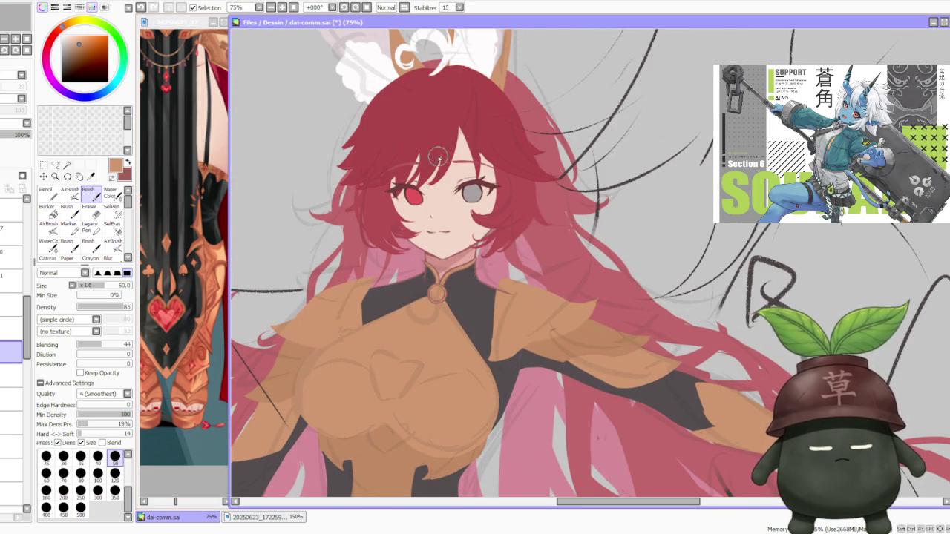
Step: Zoom the reference to 100%, return to dai-comm.sai and sample a light pink
{"action": "scroll", "coordinate": [212, 290], "scroll_direction": "down", "scroll_amount": 1}
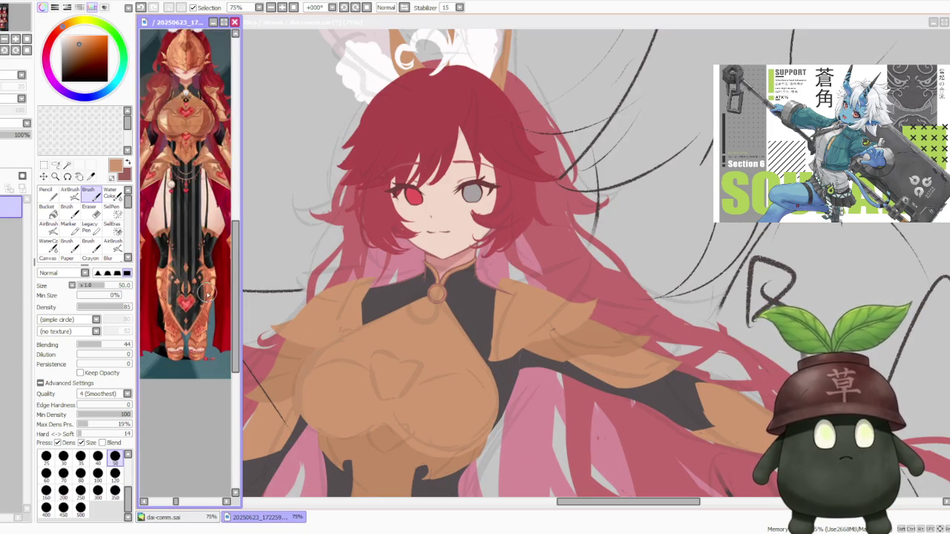
{"action": "scroll", "coordinate": [202, 292], "scroll_direction": "down", "scroll_amount": 1}
{"action": "scroll", "coordinate": [207, 291], "scroll_direction": "down", "scroll_amount": 1}
{"action": "scroll", "coordinate": [210, 193], "scroll_direction": "up", "scroll_amount": 1}
{"action": "scroll", "coordinate": [200, 204], "scroll_direction": "up", "scroll_amount": 1}
{"action": "scroll", "coordinate": [182, 213], "scroll_direction": "down", "scroll_amount": 1}
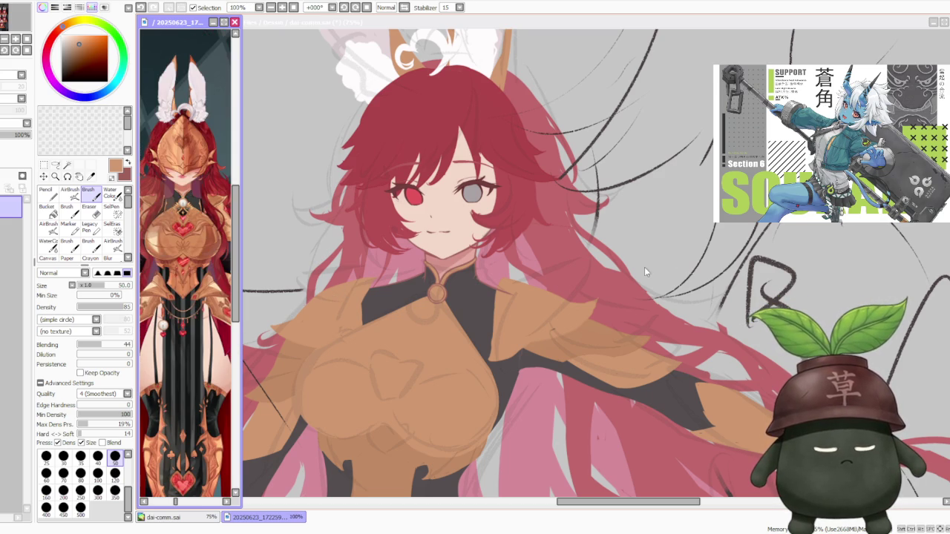
{"action": "left_click", "coordinate": [665, 246]}
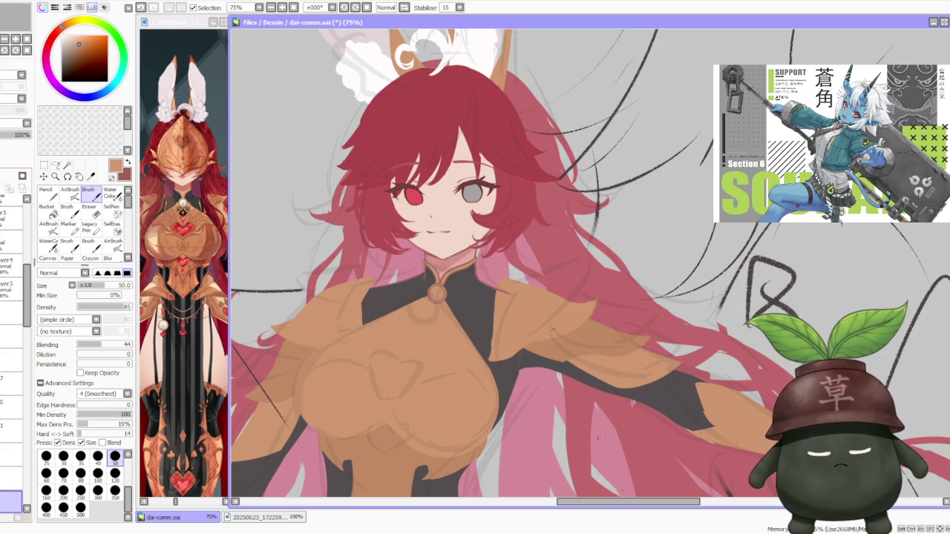
{"action": "left_click", "coordinate": [380, 36], "text": "alt"}
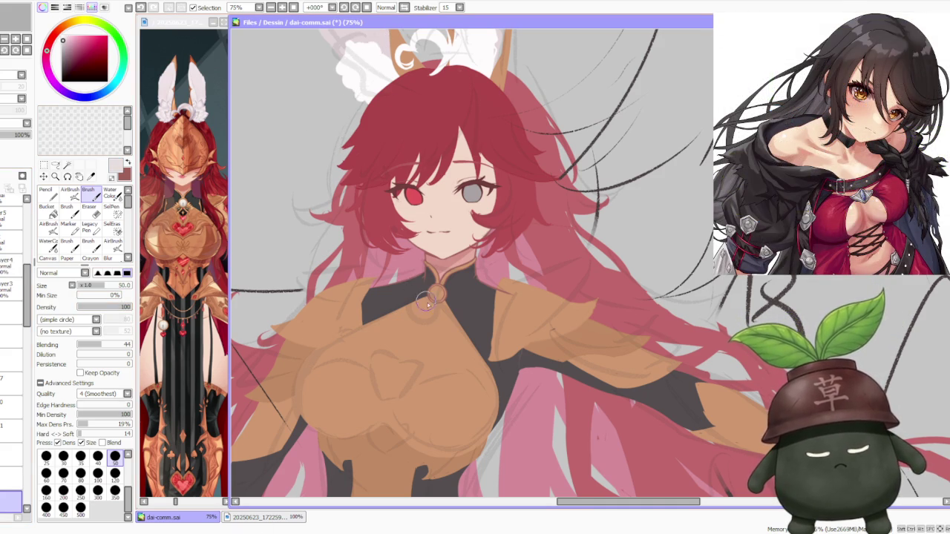
Step: Brush a light, near-white tone over the round brooch at the collar
{"action": "scroll", "coordinate": [421, 297], "scroll_direction": "up", "scroll_amount": 3}
{"action": "mouse_move", "coordinate": [423, 297]}
{"action": "left_mouse_down"}
{"action": "mouse_move", "coordinate": [435, 308]}
{"action": "mouse_move", "coordinate": [426, 302]}
{"action": "left_mouse_up"}
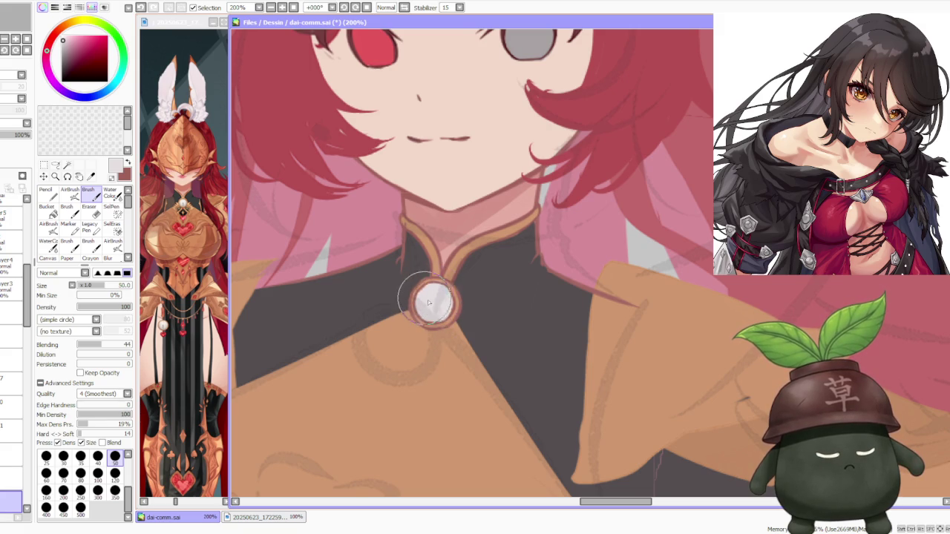
{"action": "scroll", "coordinate": [475, 300], "scroll_direction": "down", "scroll_amount": 4}
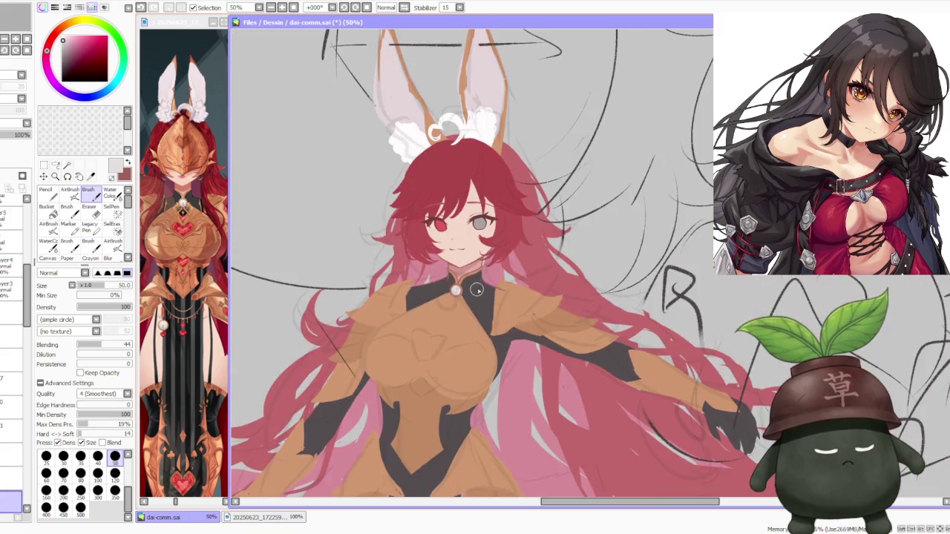
{"action": "scroll", "coordinate": [479, 300], "scroll_direction": "down", "scroll_amount": 2}
{"action": "scroll", "coordinate": [519, 286], "scroll_direction": "down", "scroll_amount": 1}
{"action": "scroll", "coordinate": [515, 273], "scroll_direction": "up", "scroll_amount": 3}
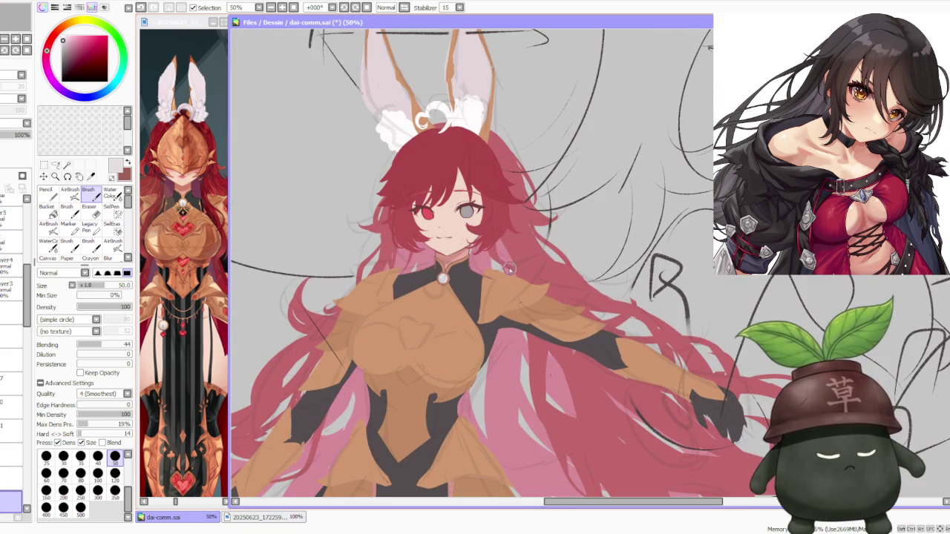
{"action": "scroll", "coordinate": [494, 264], "scroll_direction": "up", "scroll_amount": 1}
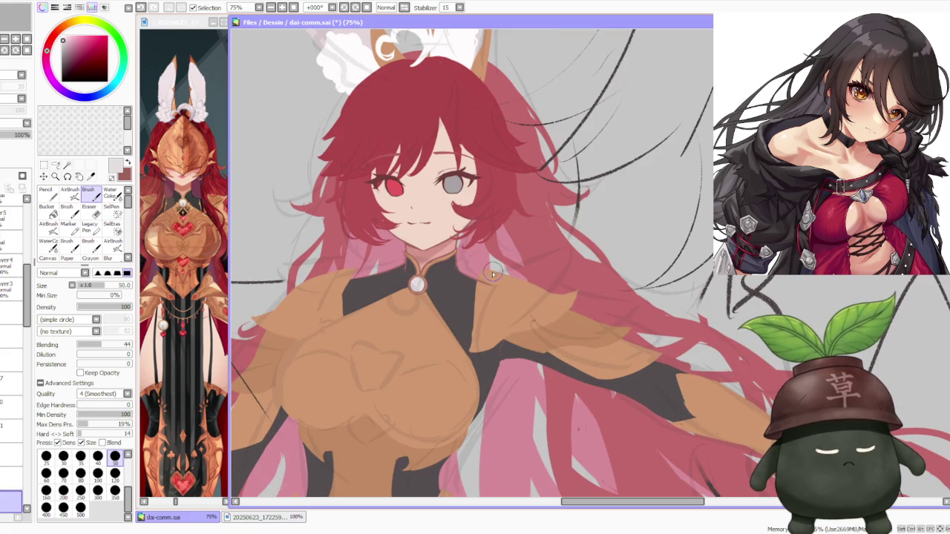
Step: Sample the armour's orange colour from the chest plate
{"action": "left_click", "coordinate": [421, 333], "text": "alt"}
{"action": "scroll", "coordinate": [424, 342], "scroll_direction": "down", "scroll_amount": 1}
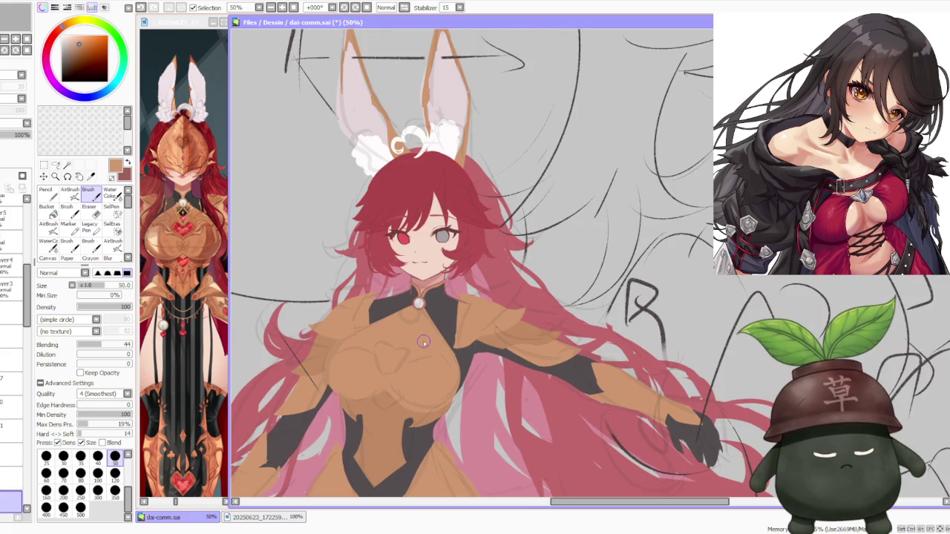
{"action": "scroll", "coordinate": [29, 315], "scroll_direction": "down", "scroll_amount": 3}
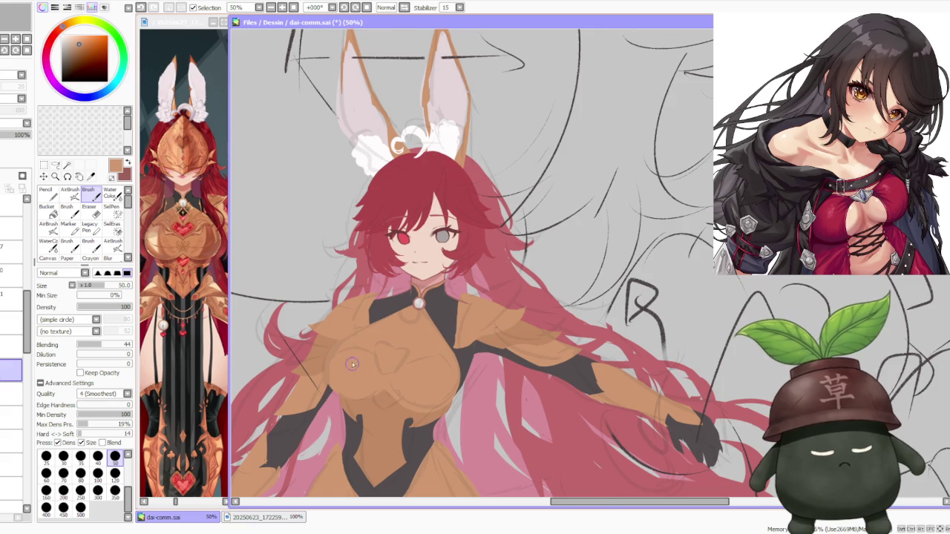
{"action": "scroll", "coordinate": [352, 366], "scroll_direction": "down", "scroll_amount": 1}
{"action": "scroll", "coordinate": [364, 348], "scroll_direction": "up", "scroll_amount": 1}
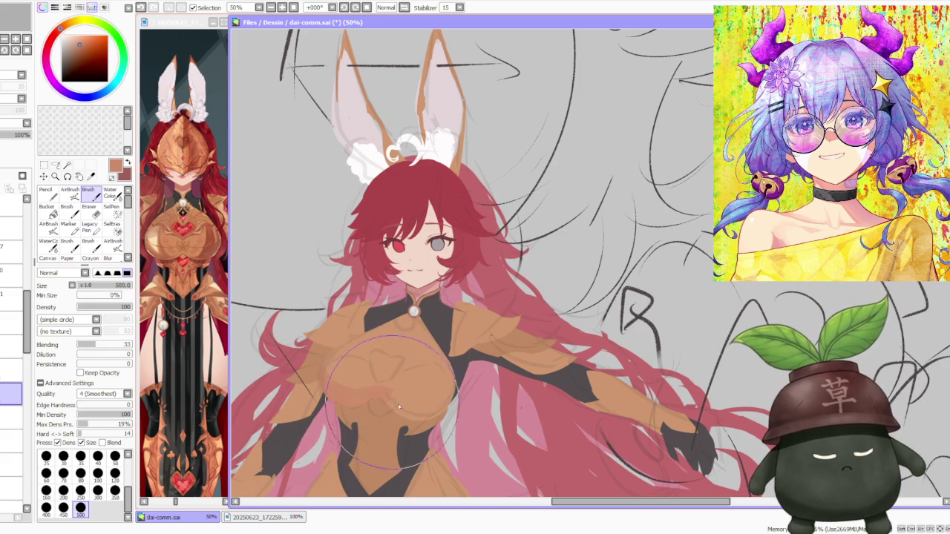
Step: Blend the chest armour shading with a size-500 low-blend brush, lightening the left side
{"action": "key", "text": "ctrl"}
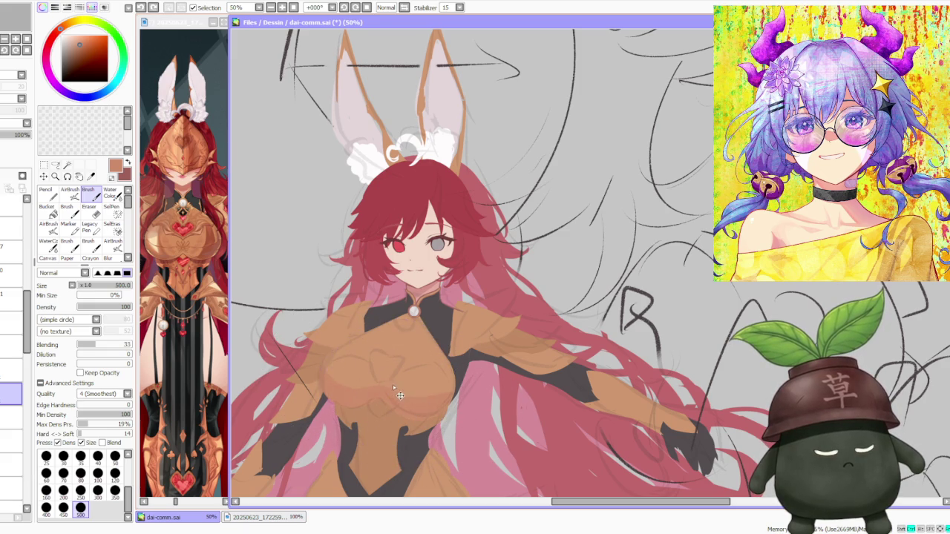
{"action": "mouse_move", "coordinate": [424, 410]}
{"action": "left_mouse_down"}
{"action": "mouse_move", "coordinate": [394, 388]}
{"action": "mouse_move", "coordinate": [446, 416]}
{"action": "mouse_move", "coordinate": [415, 371]}
{"action": "mouse_move", "coordinate": [317, 355]}
{"action": "mouse_move", "coordinate": [346, 371]}
{"action": "left_mouse_up"}
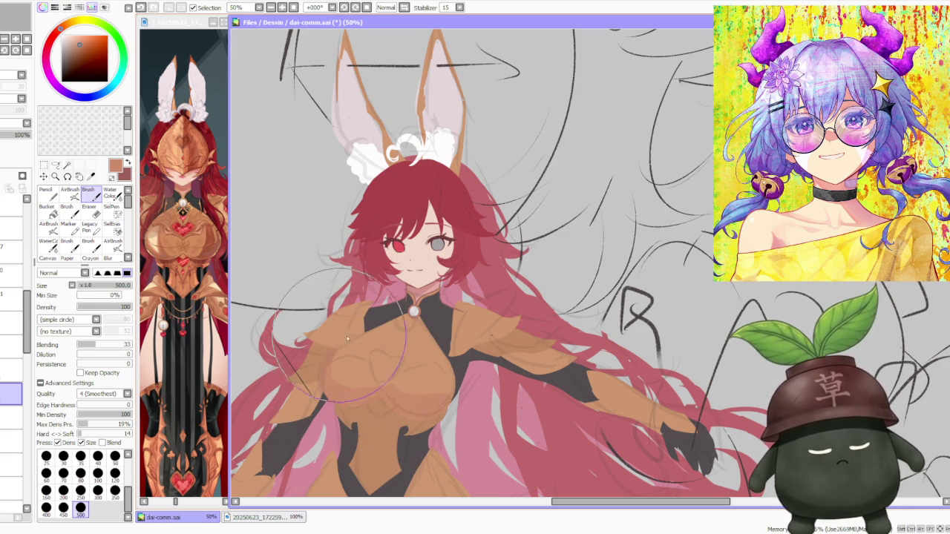
{"action": "mouse_move", "coordinate": [354, 344]}
{"action": "left_mouse_down"}
{"action": "mouse_move", "coordinate": [336, 295]}
{"action": "mouse_move", "coordinate": [386, 341]}
{"action": "left_mouse_up"}
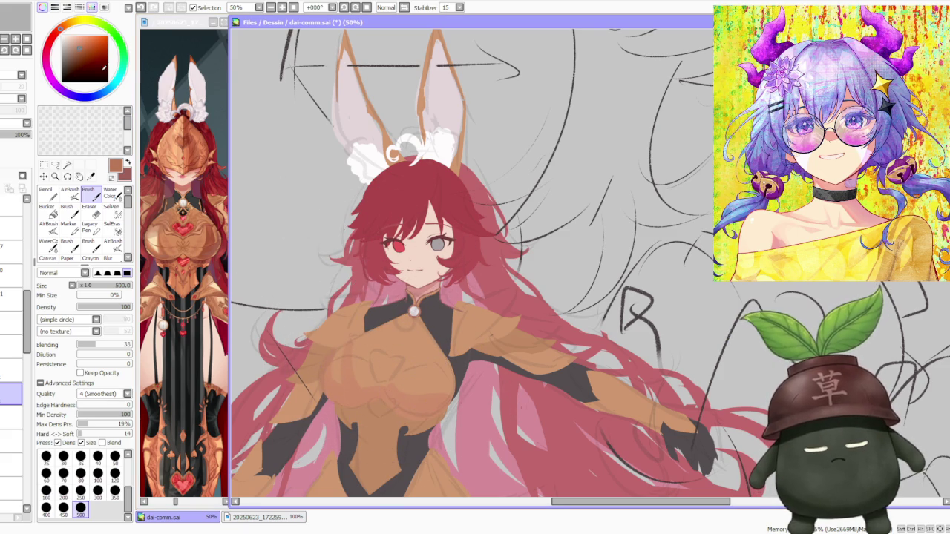
{"action": "left_click_drag", "start_coordinate": [424, 372], "coordinate": [438, 393]}
{"action": "mouse_move", "coordinate": [380, 381]}
{"action": "left_mouse_down"}
{"action": "mouse_move", "coordinate": [394, 395]}
{"action": "mouse_move", "coordinate": [438, 400]}
{"action": "left_mouse_up"}
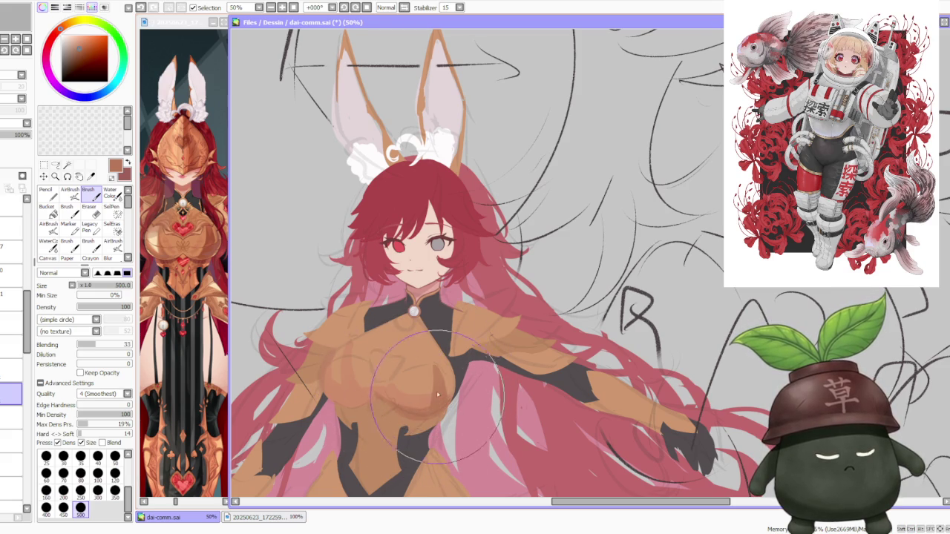
{"action": "mouse_move", "coordinate": [438, 400]}
{"action": "left_mouse_down"}
{"action": "mouse_move", "coordinate": [357, 396]}
{"action": "mouse_move", "coordinate": [380, 393]}
{"action": "mouse_move", "coordinate": [358, 371]}
{"action": "mouse_move", "coordinate": [363, 392]}
{"action": "left_mouse_up"}
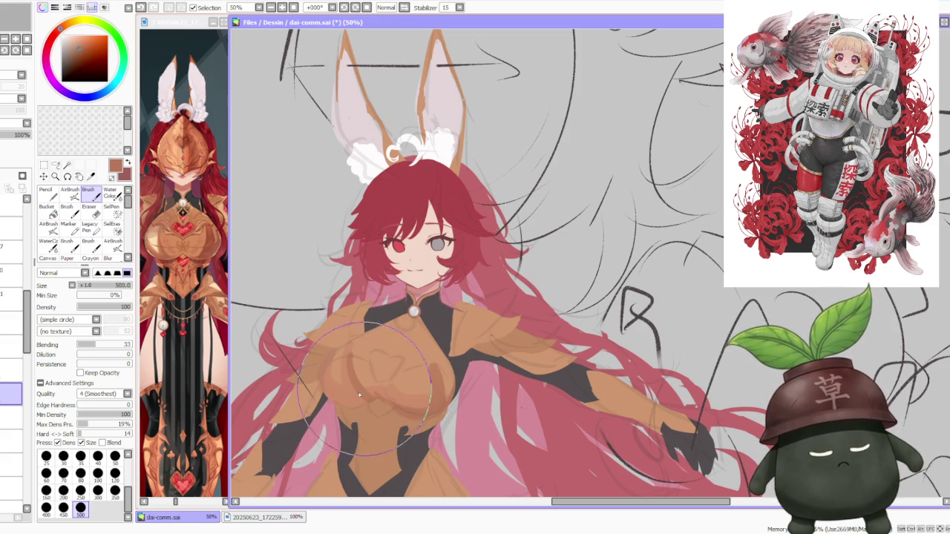
{"action": "scroll", "coordinate": [378, 341], "scroll_direction": "down", "scroll_amount": 3}
{"action": "scroll", "coordinate": [405, 271], "scroll_direction": "up", "scroll_amount": 1}
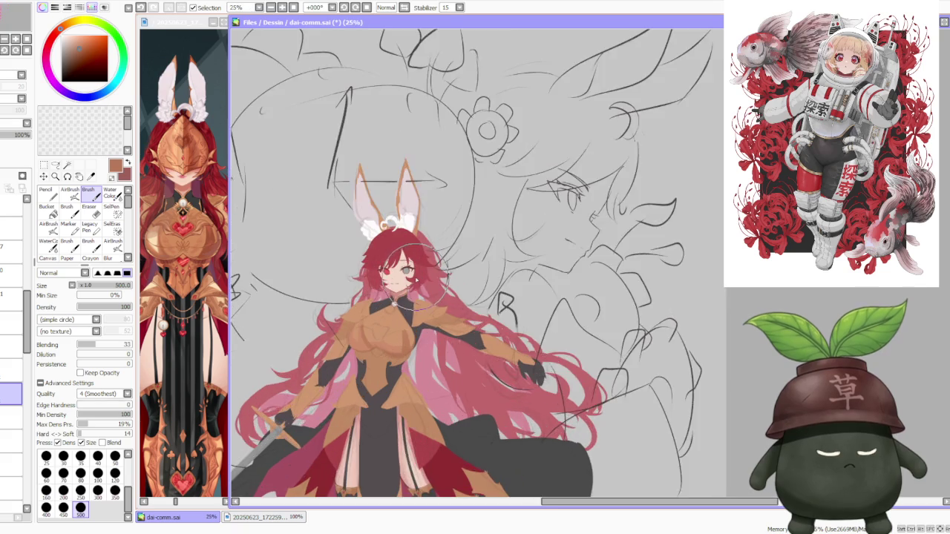
Step: Switch to a tan colour and lay the first tan shading strokes on the chest armour
{"action": "scroll", "coordinate": [409, 271], "scroll_direction": "up", "scroll_amount": 1}
{"action": "left_click", "coordinate": [66, 24]}
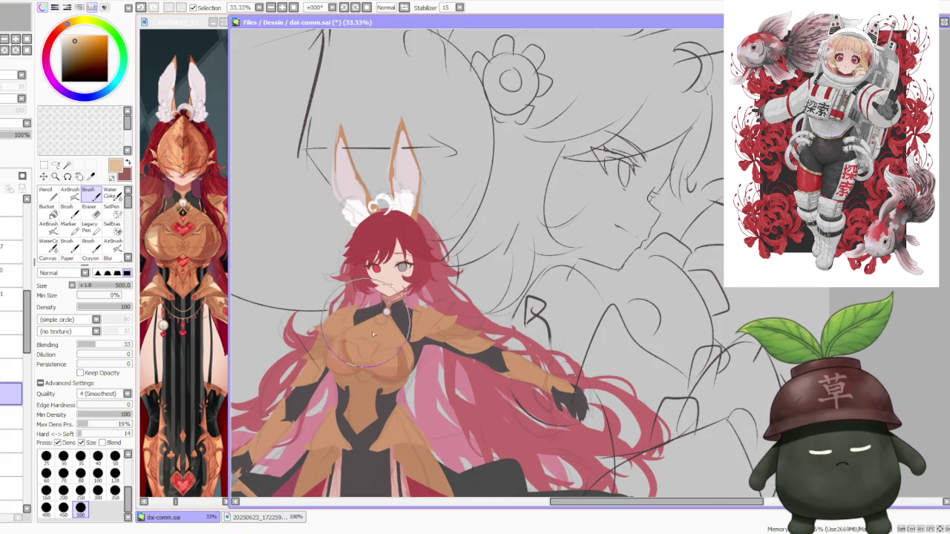
{"action": "left_click_drag", "start_coordinate": [390, 338], "coordinate": [395, 345]}
{"action": "left_click_drag", "start_coordinate": [390, 378], "coordinate": [392, 373]}
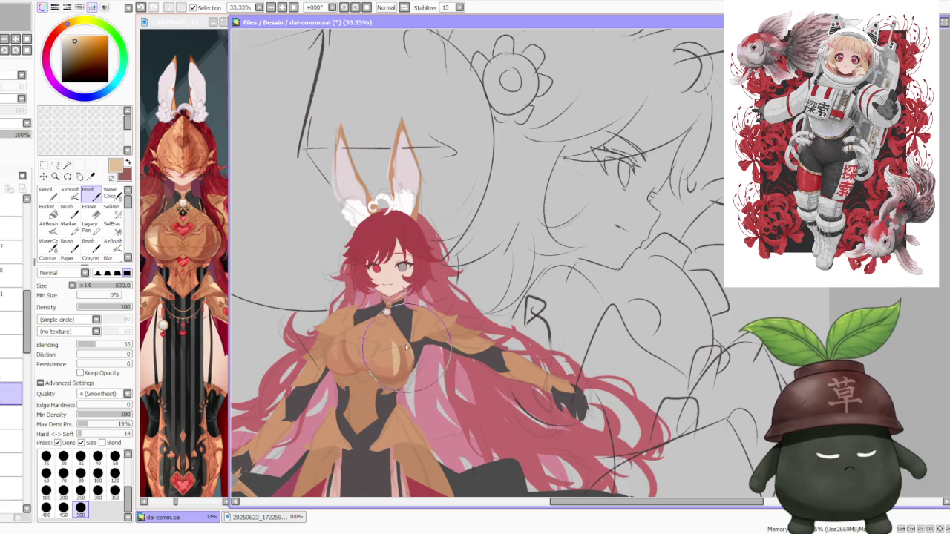
{"action": "left_click_drag", "start_coordinate": [349, 331], "coordinate": [348, 338]}
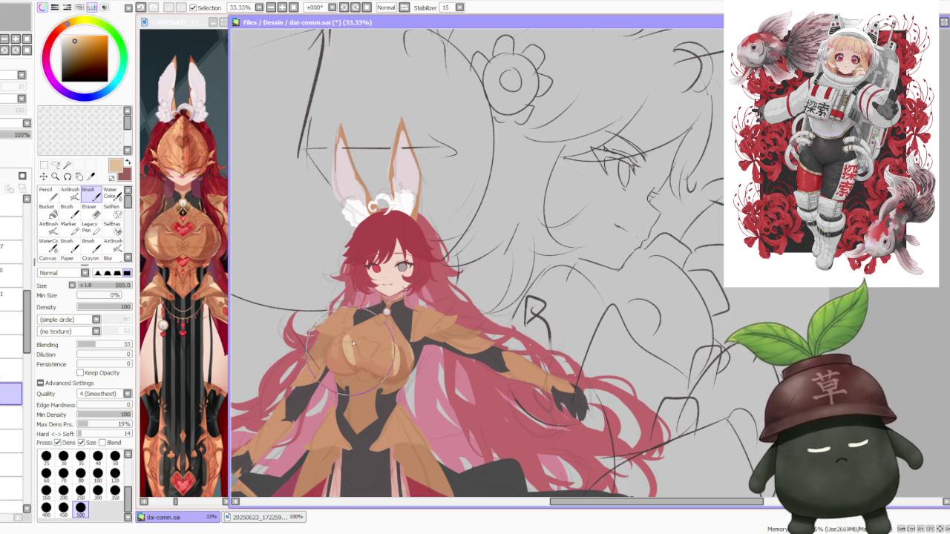
{"action": "scroll", "coordinate": [393, 276], "scroll_direction": "down", "scroll_amount": 2}
{"action": "scroll", "coordinate": [399, 284], "scroll_direction": "up", "scroll_amount": 3}
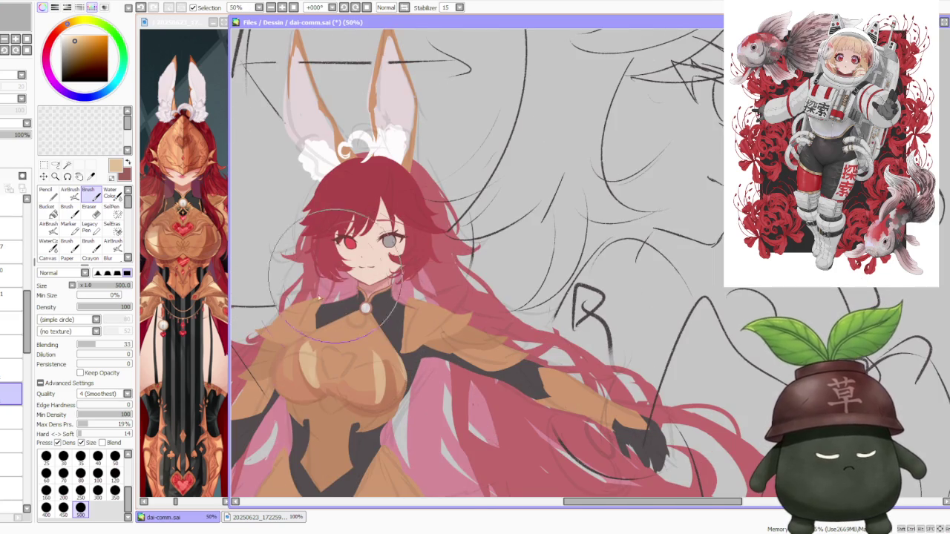
Step: Sample a darker tan from the chest and paint broad tan strokes across it
{"action": "left_click", "coordinate": [325, 381], "text": "alt"}
{"action": "mouse_move", "coordinate": [322, 383]}
{"action": "left_mouse_down"}
{"action": "mouse_move", "coordinate": [348, 349]}
{"action": "mouse_move", "coordinate": [319, 408]}
{"action": "left_mouse_up"}
{"action": "mouse_move", "coordinate": [311, 319]}
{"action": "left_mouse_down"}
{"action": "mouse_move", "coordinate": [288, 369]}
{"action": "mouse_move", "coordinate": [311, 334]}
{"action": "mouse_move", "coordinate": [349, 401]}
{"action": "left_mouse_up"}
{"action": "scroll", "coordinate": [292, 375], "scroll_direction": "down", "scroll_amount": 2}
{"action": "scroll", "coordinate": [350, 308], "scroll_direction": "up", "scroll_amount": 2}
{"action": "mouse_move", "coordinate": [357, 312]}
{"action": "left_mouse_down"}
{"action": "mouse_move", "coordinate": [319, 346]}
{"action": "mouse_move", "coordinate": [334, 380]}
{"action": "mouse_move", "coordinate": [311, 341]}
{"action": "mouse_move", "coordinate": [356, 416]}
{"action": "left_mouse_up"}
{"action": "left_click_drag", "start_coordinate": [297, 312], "coordinate": [386, 386]}
{"action": "left_click_drag", "start_coordinate": [312, 334], "coordinate": [401, 431]}
{"action": "left_click_drag", "start_coordinate": [297, 304], "coordinate": [368, 395]}
{"action": "mouse_move", "coordinate": [366, 359]}
{"action": "left_mouse_down"}
{"action": "mouse_move", "coordinate": [319, 326]}
{"action": "mouse_move", "coordinate": [401, 416]}
{"action": "left_mouse_up"}
{"action": "mouse_move", "coordinate": [297, 312]}
{"action": "left_mouse_down"}
{"action": "mouse_move", "coordinate": [393, 371]}
{"action": "mouse_move", "coordinate": [371, 416]}
{"action": "left_mouse_up"}
Step: Pick a lighter tan and shade the lower part of the chest armour
{"action": "left_click", "coordinate": [336, 350], "text": "alt"}
{"action": "mouse_move", "coordinate": [335, 351]}
{"action": "left_mouse_down"}
{"action": "mouse_move", "coordinate": [326, 334]}
{"action": "mouse_move", "coordinate": [371, 400]}
{"action": "left_mouse_up"}
{"action": "mouse_move", "coordinate": [304, 334]}
{"action": "left_mouse_down"}
{"action": "mouse_move", "coordinate": [379, 393]}
{"action": "mouse_move", "coordinate": [354, 388]}
{"action": "left_mouse_up"}
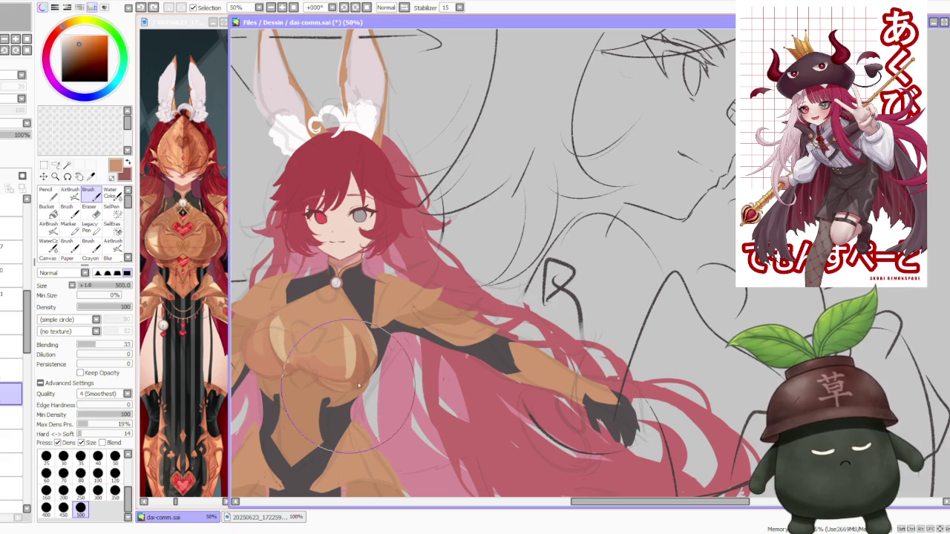
{"action": "scroll", "coordinate": [282, 227], "scroll_direction": "down", "scroll_amount": 2}
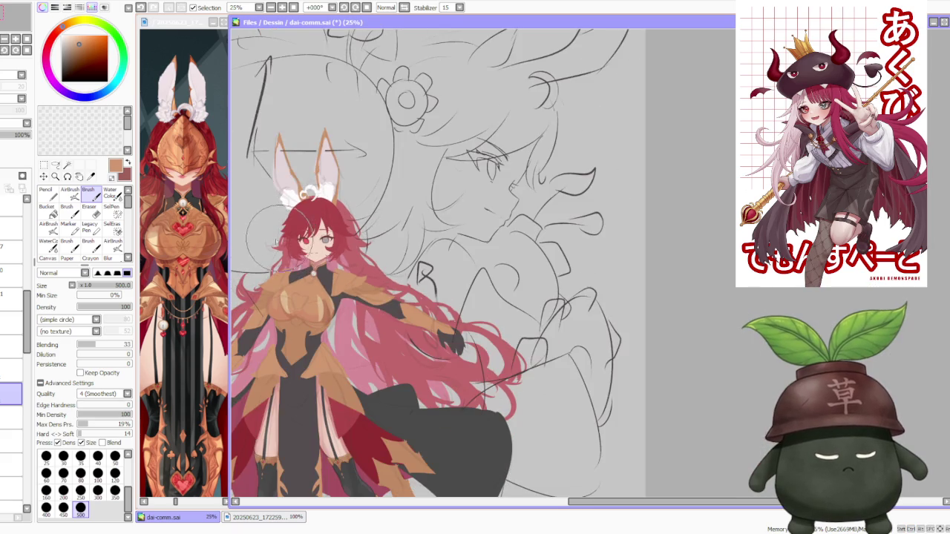
{"action": "scroll", "coordinate": [267, 286], "scroll_direction": "up", "scroll_amount": 2}
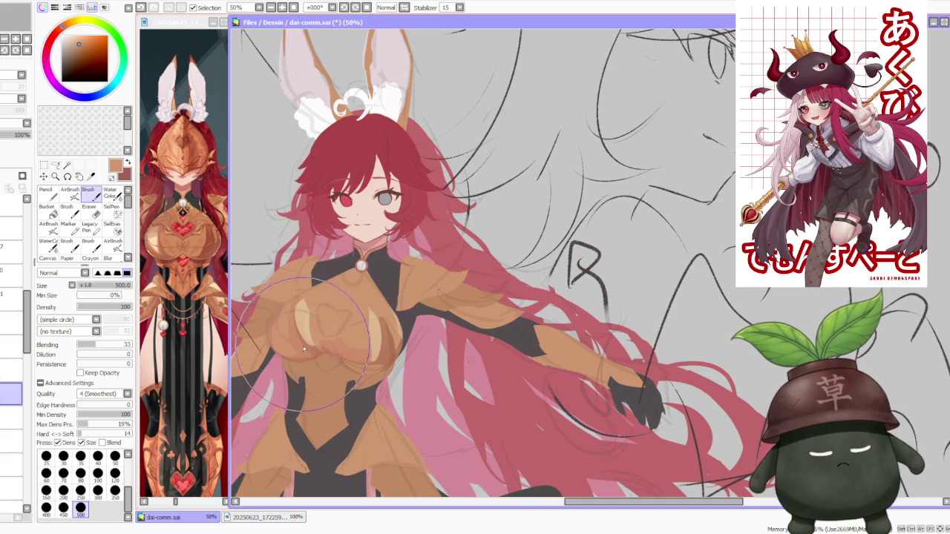
{"action": "scroll", "coordinate": [336, 282], "scroll_direction": "down", "scroll_amount": 1}
{"action": "scroll", "coordinate": [341, 297], "scroll_direction": "up", "scroll_amount": 1}
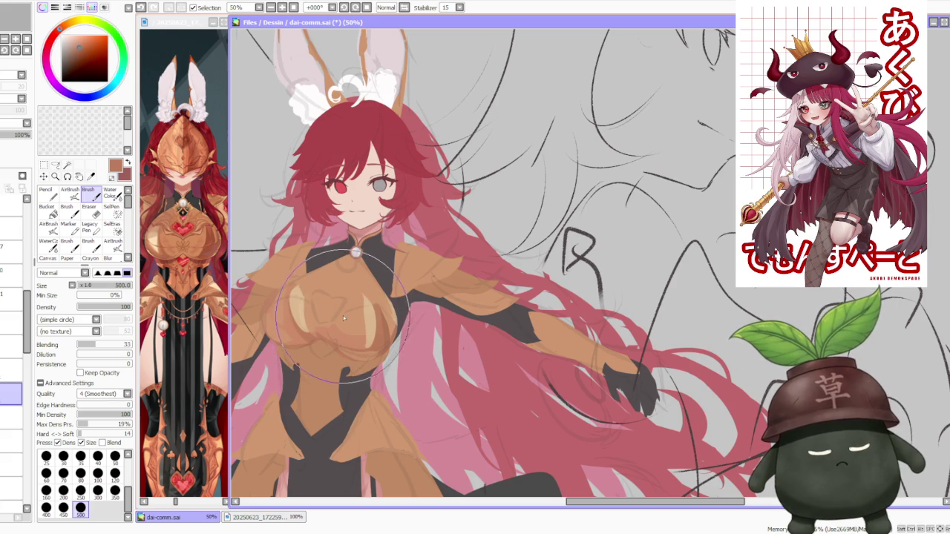
{"action": "scroll", "coordinate": [342, 245], "scroll_direction": "down", "scroll_amount": 1}
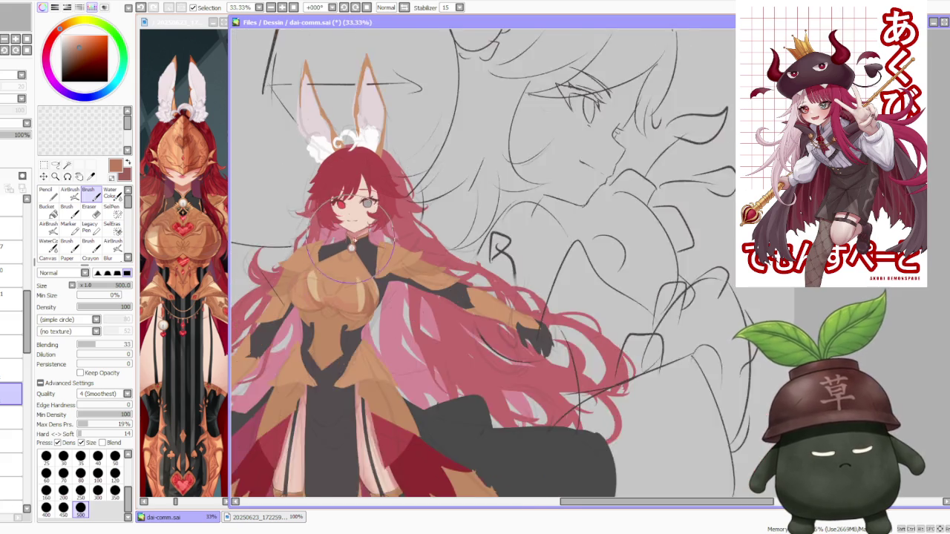
{"action": "scroll", "coordinate": [367, 222], "scroll_direction": "down", "scroll_amount": 1}
{"action": "scroll", "coordinate": [369, 222], "scroll_direction": "down", "scroll_amount": 1}
{"action": "scroll", "coordinate": [367, 223], "scroll_direction": "up", "scroll_amount": 2}
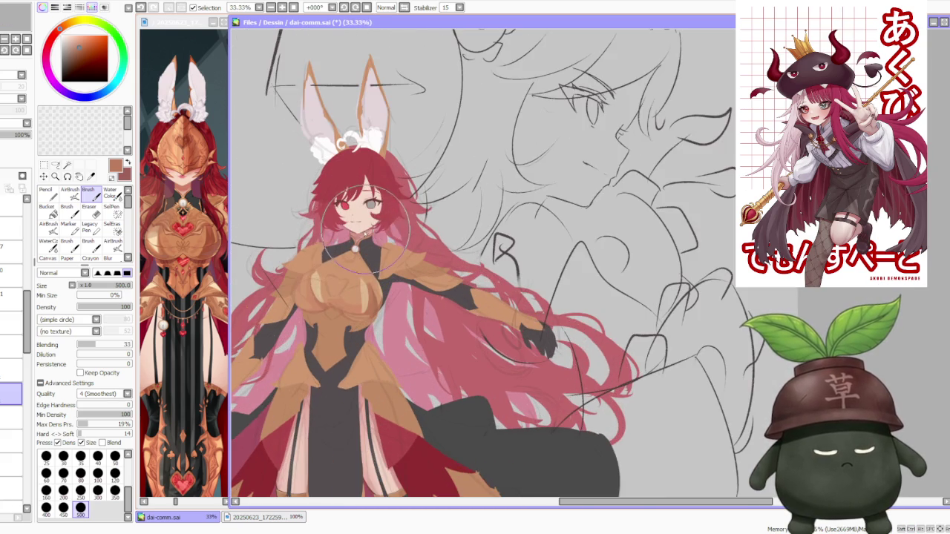
{"action": "scroll", "coordinate": [342, 275], "scroll_direction": "up", "scroll_amount": 1}
Step: Sample darker brown and lighter tan from the armour and paint light tan highlights
{"action": "key", "text": "c"}
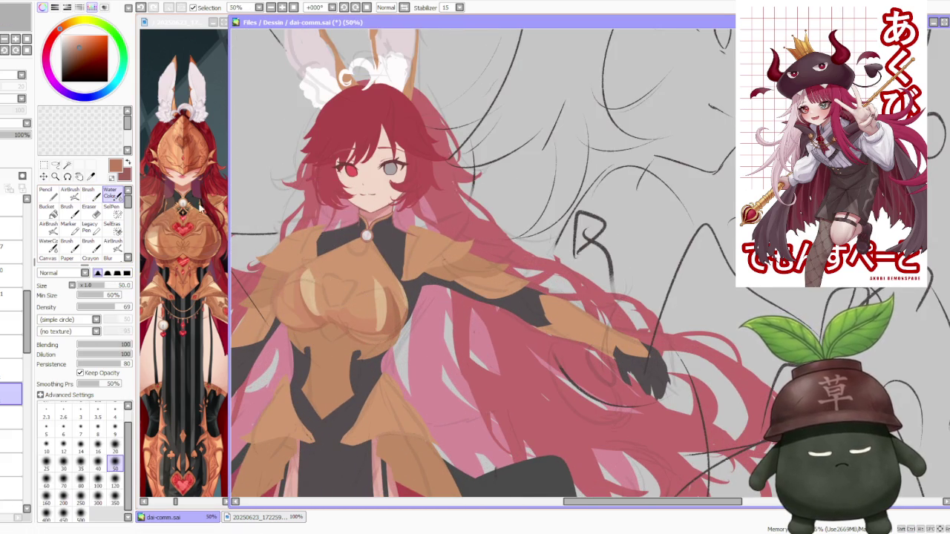
{"action": "key", "text": "b"}
{"action": "left_click_drag", "start_coordinate": [378, 308], "coordinate": [400, 330]}
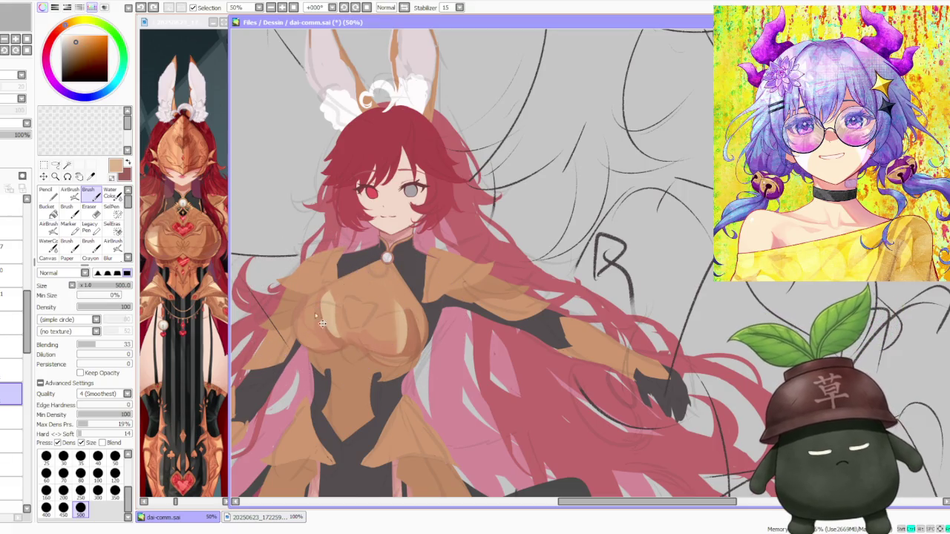
{"action": "scroll", "coordinate": [324, 282], "scroll_direction": "down", "scroll_amount": 1}
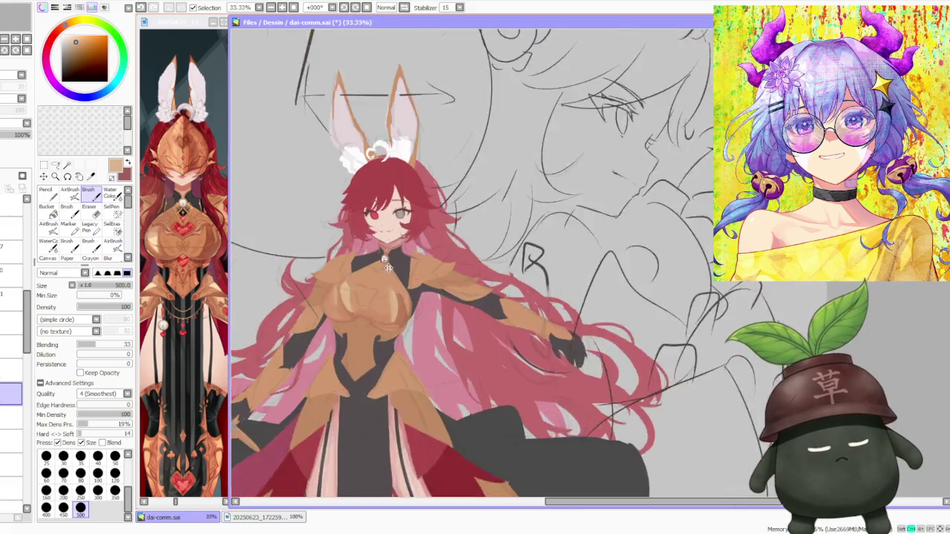
{"action": "scroll", "coordinate": [387, 239], "scroll_direction": "down", "scroll_amount": 2}
{"action": "scroll", "coordinate": [387, 270], "scroll_direction": "up", "scroll_amount": 2}
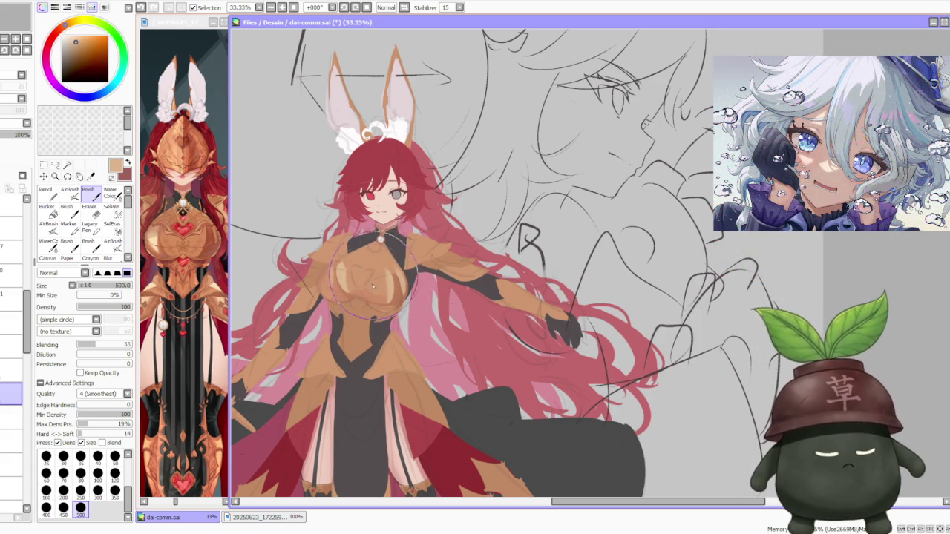
{"action": "left_click", "coordinate": [397, 292], "text": "alt"}
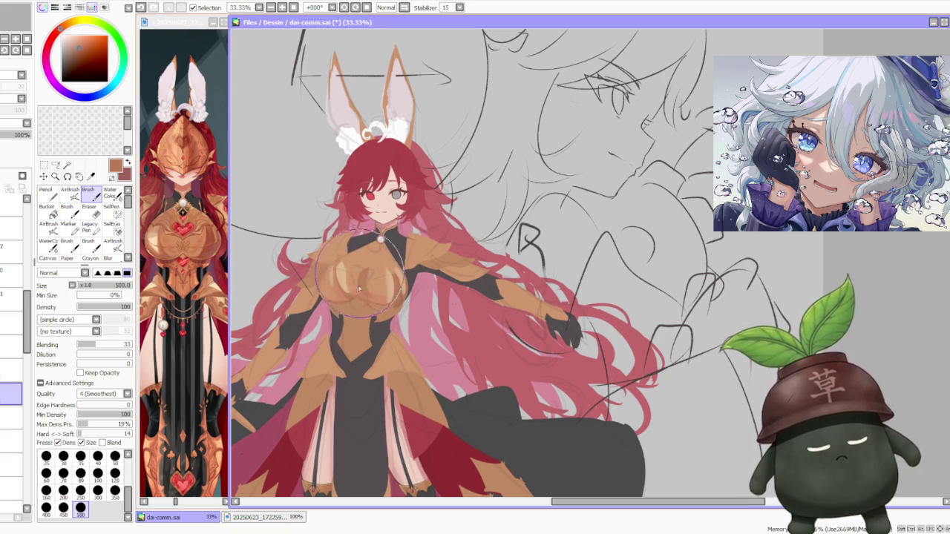
{"action": "left_click", "coordinate": [362, 263], "text": "alt"}
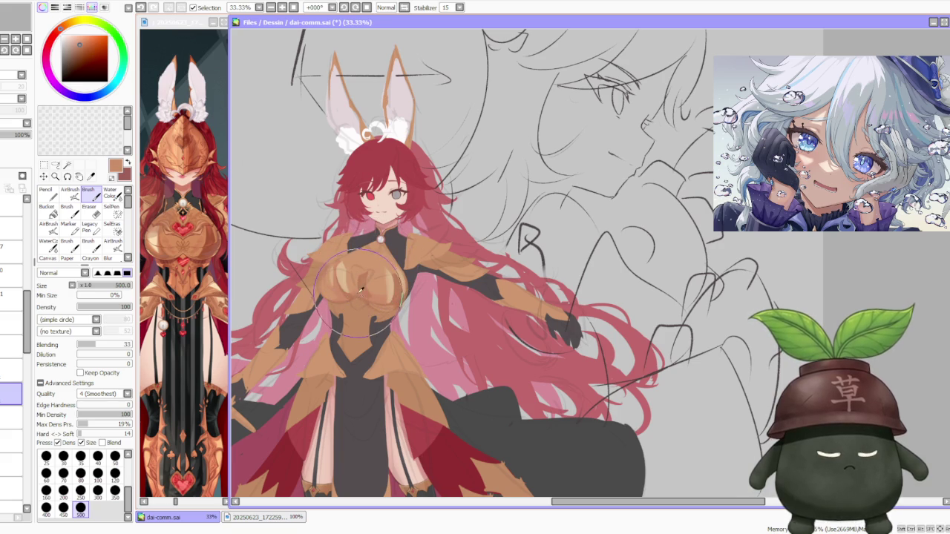
{"action": "left_click_drag", "start_coordinate": [375, 305], "coordinate": [363, 284]}
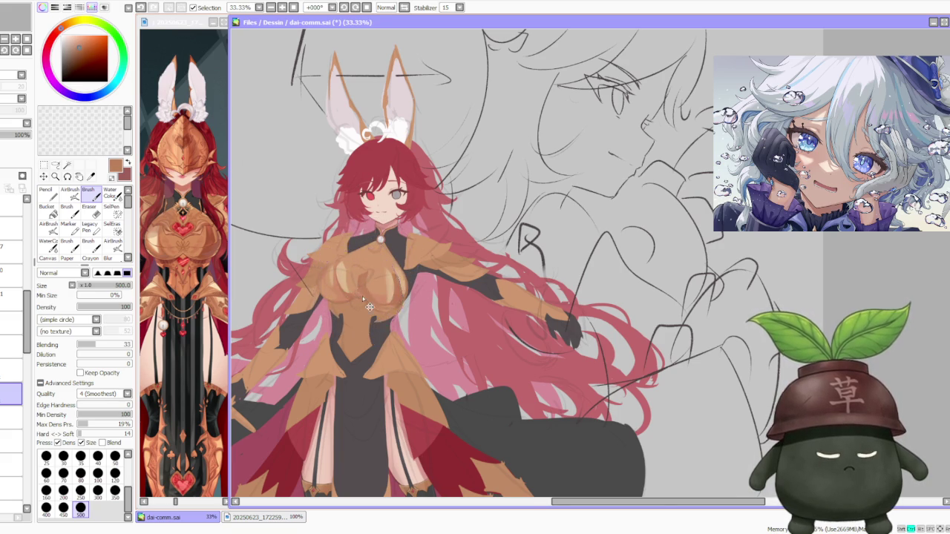
{"action": "scroll", "coordinate": [362, 296], "scroll_direction": "up", "scroll_amount": 3}
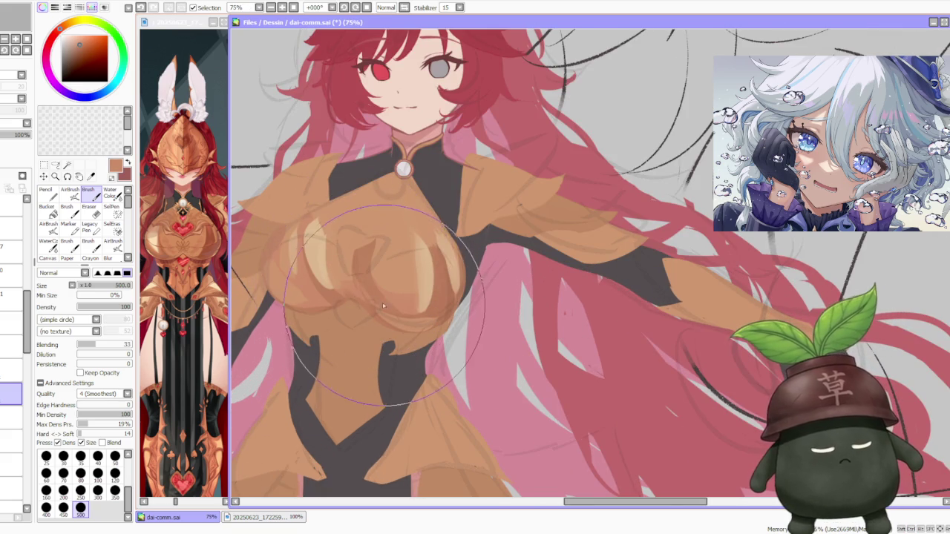
{"action": "scroll", "coordinate": [387, 302], "scroll_direction": "down", "scroll_amount": 2}
{"action": "scroll", "coordinate": [383, 297], "scroll_direction": "up", "scroll_amount": 2}
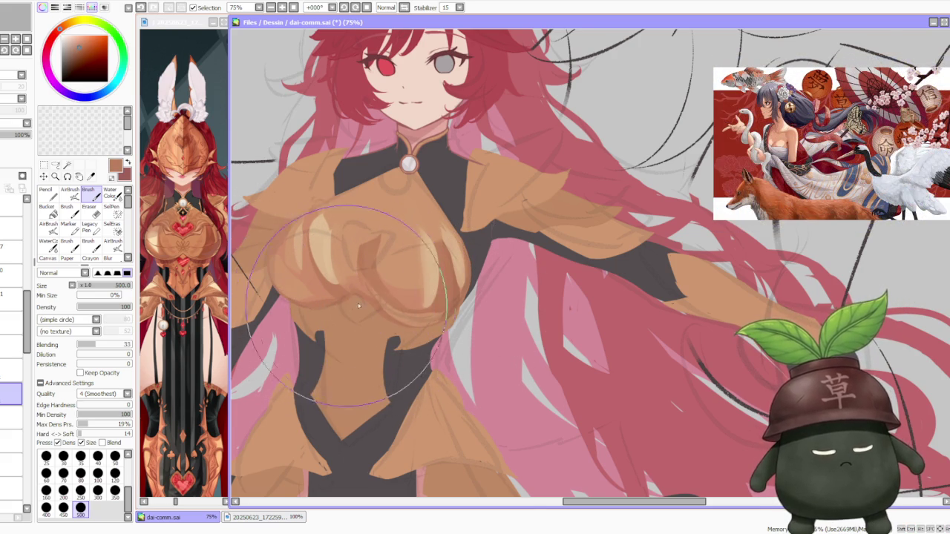
{"action": "scroll", "coordinate": [354, 306], "scroll_direction": "down", "scroll_amount": 4}
{"action": "scroll", "coordinate": [461, 193], "scroll_direction": "down", "scroll_amount": 2}
{"action": "scroll", "coordinate": [422, 209], "scroll_direction": "up", "scroll_amount": 2}
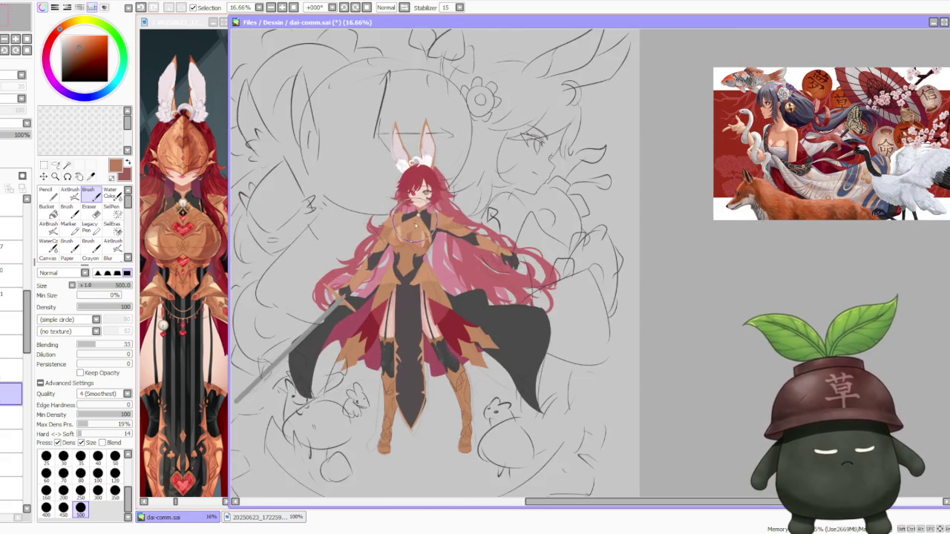
{"action": "scroll", "coordinate": [419, 216], "scroll_direction": "up", "scroll_amount": 2}
{"action": "scroll", "coordinate": [424, 214], "scroll_direction": "up", "scroll_amount": 2}
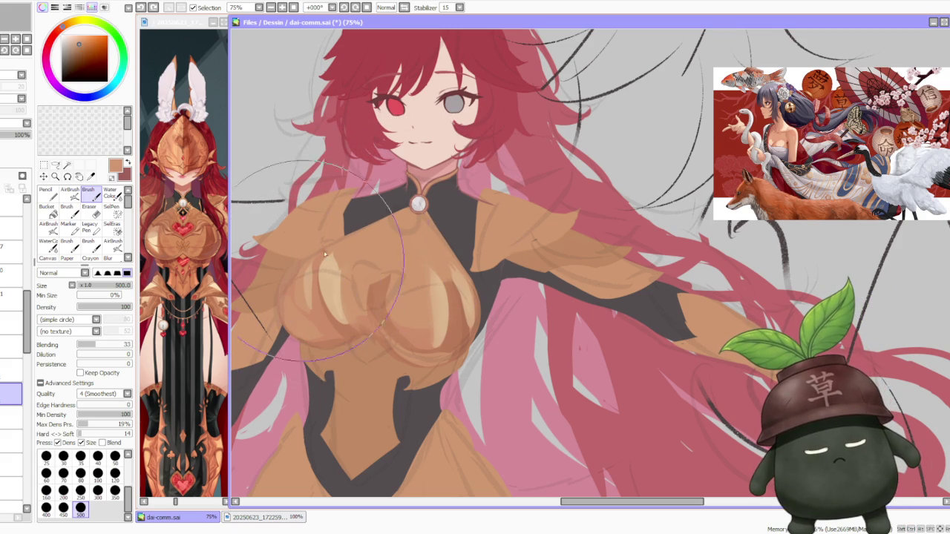
{"action": "scroll", "coordinate": [401, 175], "scroll_direction": "down", "scroll_amount": 4}
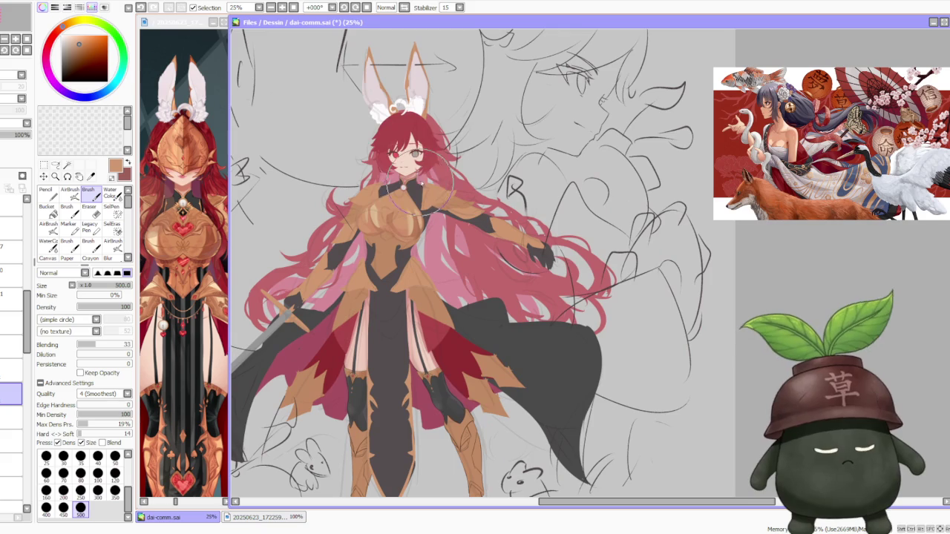
{"action": "scroll", "coordinate": [410, 160], "scroll_direction": "up", "scroll_amount": 2}
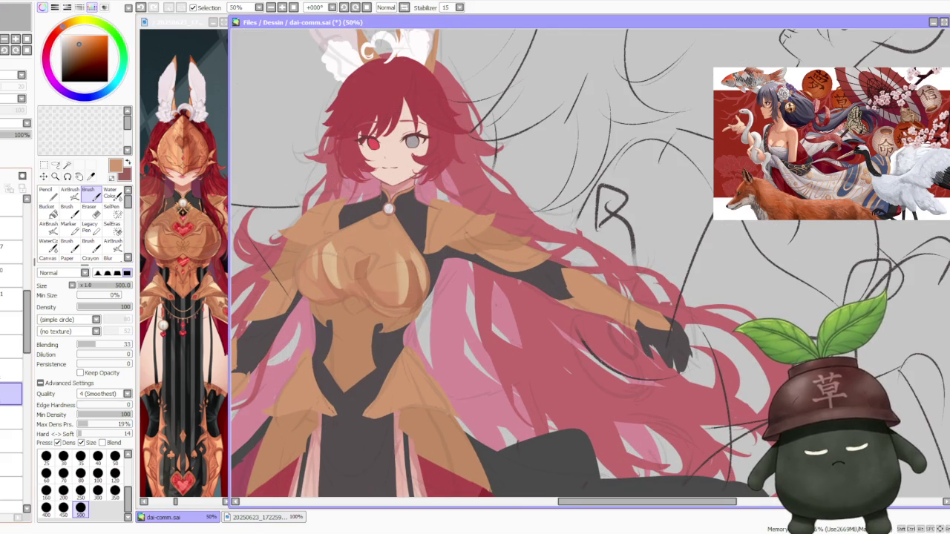
{"action": "scroll", "coordinate": [382, 198], "scroll_direction": "up", "scroll_amount": 2}
{"action": "scroll", "coordinate": [385, 198], "scroll_direction": "up", "scroll_amount": 3}
{"action": "scroll", "coordinate": [401, 167], "scroll_direction": "down", "scroll_amount": 4}
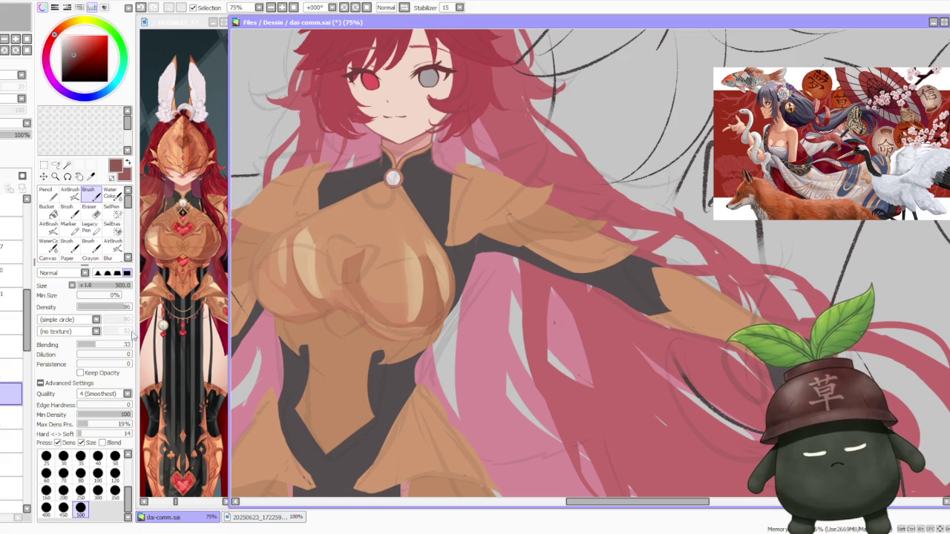
{"action": "scroll", "coordinate": [321, 299], "scroll_direction": "down", "scroll_amount": 1}
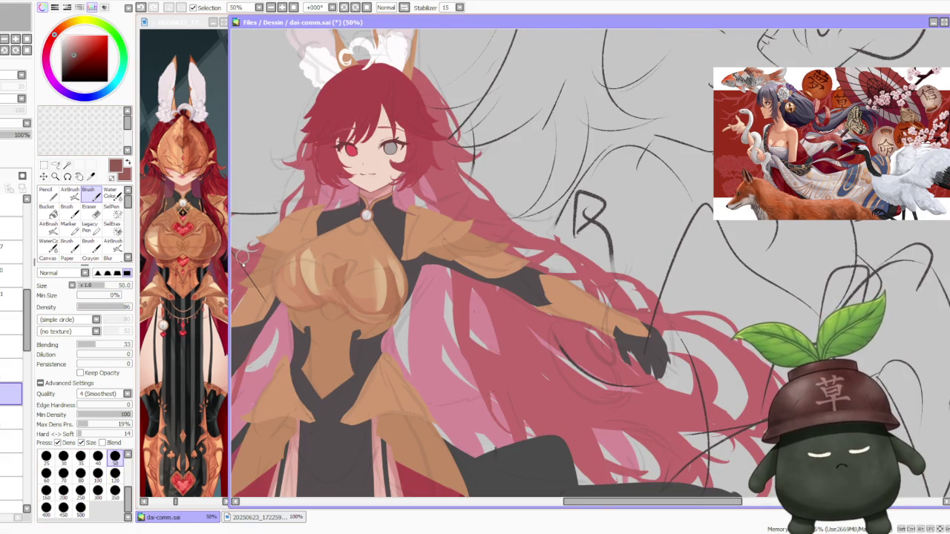
{"action": "scroll", "coordinate": [258, 276], "scroll_direction": "up", "scroll_amount": 1}
{"action": "scroll", "coordinate": [185, 245], "scroll_direction": "up", "scroll_amount": 2}
Step: Zoom in and out to inspect the reference against the chest armour
{"action": "scroll", "coordinate": [178, 248], "scroll_direction": "down", "scroll_amount": 2}
{"action": "scroll", "coordinate": [174, 253], "scroll_direction": "up", "scroll_amount": 2}
{"action": "scroll", "coordinate": [176, 261], "scroll_direction": "down", "scroll_amount": 2}
{"action": "scroll", "coordinate": [193, 267], "scroll_direction": "down", "scroll_amount": 1}
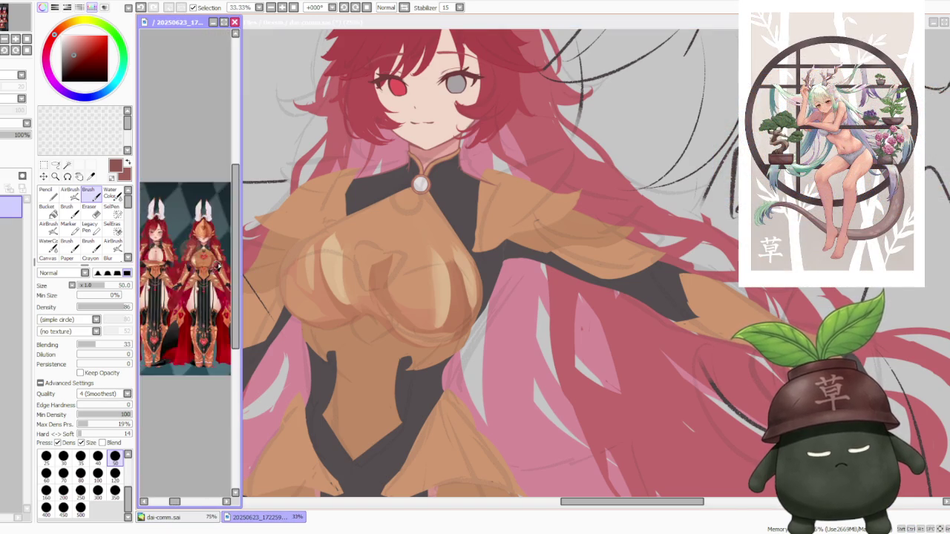
{"action": "scroll", "coordinate": [200, 271], "scroll_direction": "up", "scroll_amount": 2}
{"action": "scroll", "coordinate": [208, 281], "scroll_direction": "up", "scroll_amount": 1}
{"action": "scroll", "coordinate": [208, 280], "scroll_direction": "down", "scroll_amount": 1}
{"action": "scroll", "coordinate": [207, 281], "scroll_direction": "down", "scroll_amount": 1}
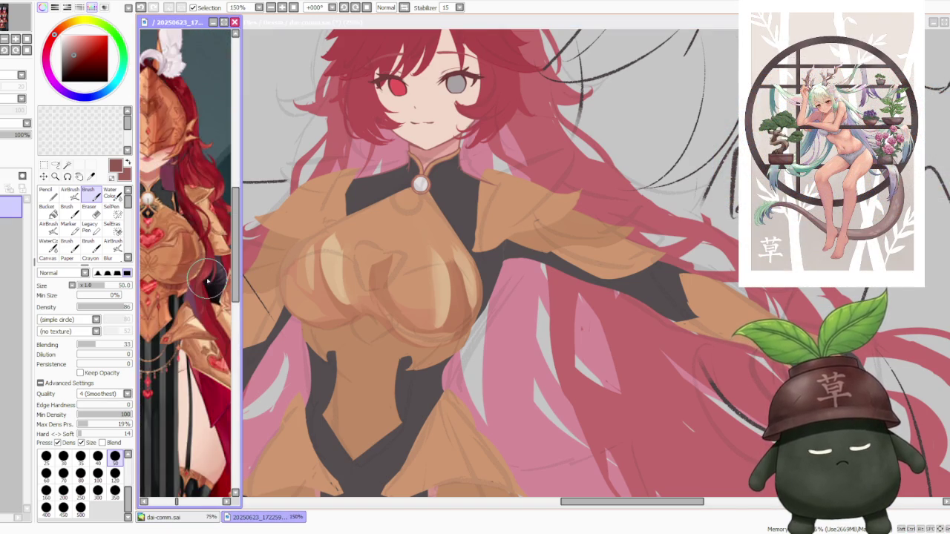
{"action": "scroll", "coordinate": [208, 281], "scroll_direction": "down", "scroll_amount": 1}
{"action": "scroll", "coordinate": [296, 274], "scroll_direction": "up", "scroll_amount": 1}
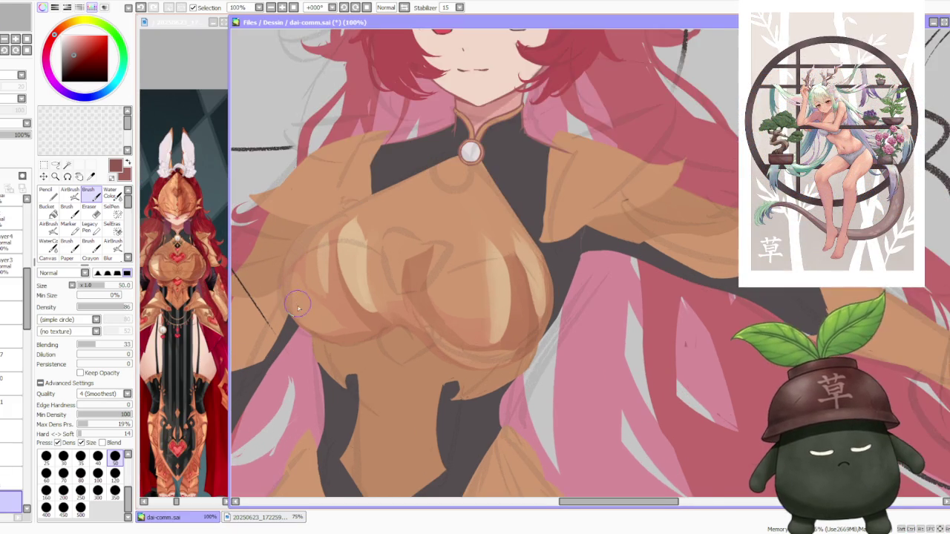
{"action": "scroll", "coordinate": [288, 294], "scroll_direction": "up", "scroll_amount": 1}
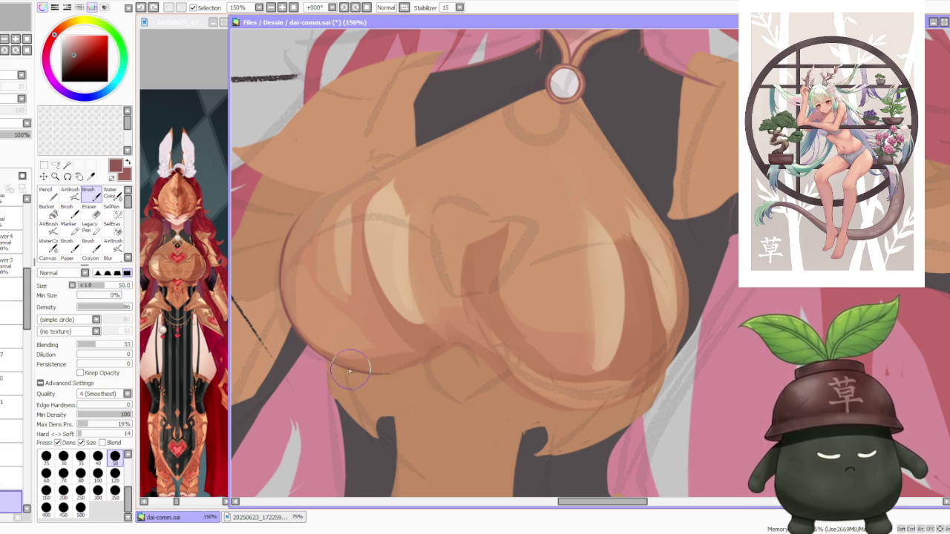
{"action": "scroll", "coordinate": [359, 313], "scroll_direction": "up", "scroll_amount": 1}
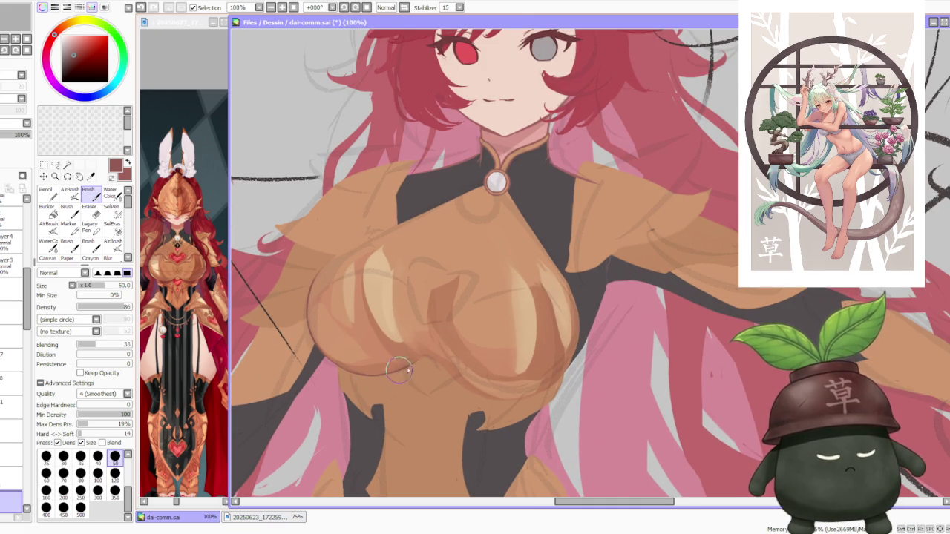
Step: Draw the darker lower outline of the chest armour, retrying strokes until it fits
{"action": "left_click_drag", "start_coordinate": [437, 371], "coordinate": [438, 366]}
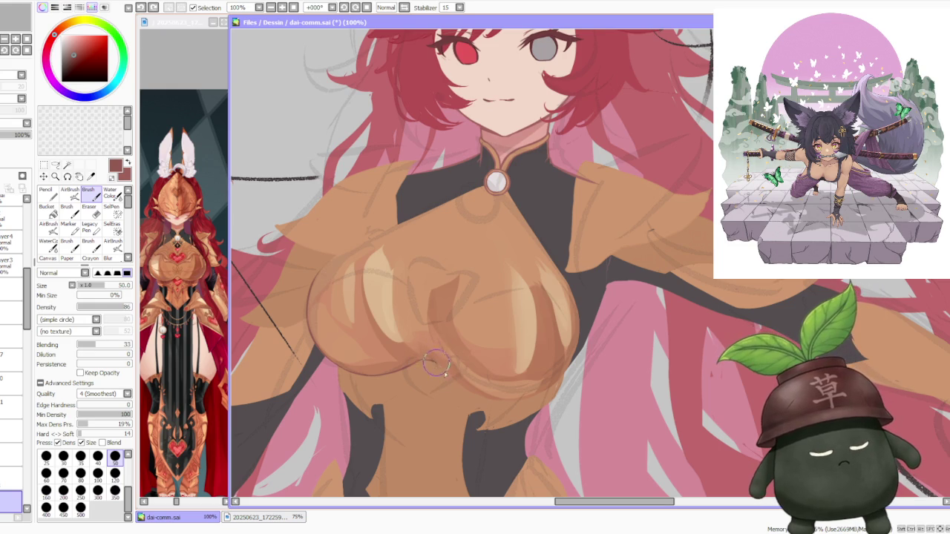
{"action": "key", "text": "ctrl+z"}
{"action": "mouse_move", "coordinate": [446, 367]}
{"action": "left_mouse_down"}
{"action": "mouse_move", "coordinate": [475, 389]}
{"action": "mouse_move", "coordinate": [533, 402]}
{"action": "left_mouse_up"}
{"action": "key", "text": "ctrl+z"}
{"action": "key", "text": "ctrl+z"}
{"action": "key", "text": "ctrl+z"}
{"action": "key", "text": "ctrl+z"}
{"action": "left_click_drag", "start_coordinate": [471, 397], "coordinate": [534, 388]}
Step: Zoom into the reference image to compare it with the chest armour
{"action": "scroll", "coordinate": [531, 387], "scroll_direction": "down", "scroll_amount": 6}
{"action": "scroll", "coordinate": [496, 272], "scroll_direction": "down", "scroll_amount": 2}
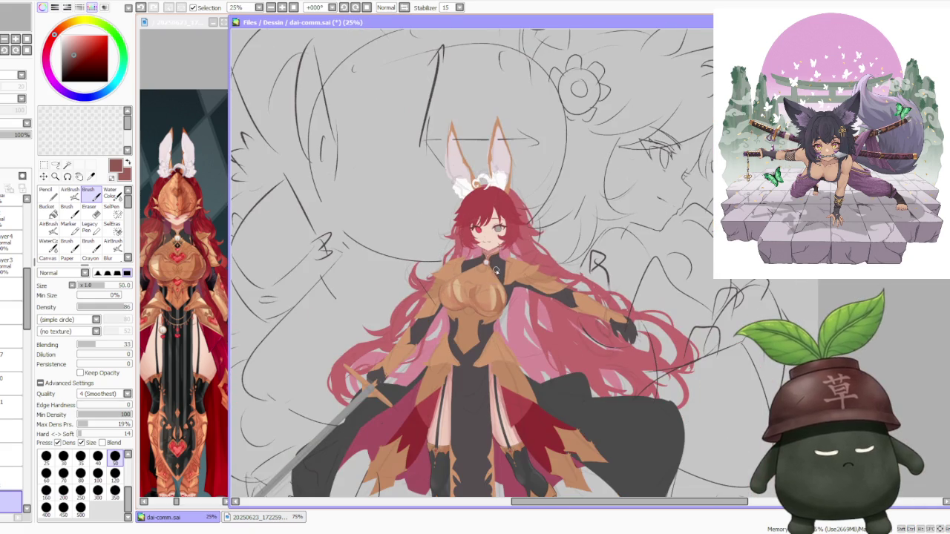
{"action": "left_click", "coordinate": [175, 291]}
{"action": "scroll", "coordinate": [176, 289], "scroll_direction": "up", "scroll_amount": 1}
{"action": "scroll", "coordinate": [178, 291], "scroll_direction": "up", "scroll_amount": 2}
{"action": "left_click", "coordinate": [399, 285]}
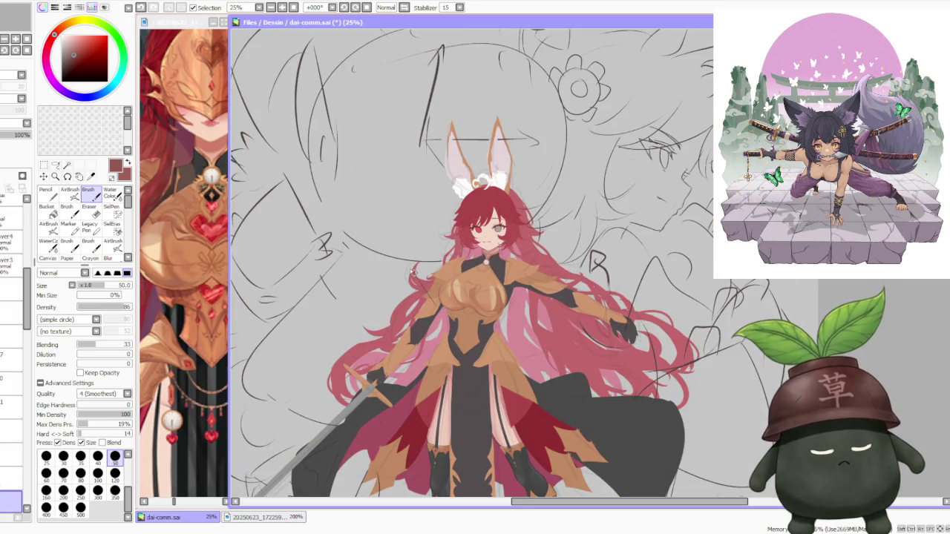
{"action": "scroll", "coordinate": [408, 294], "scroll_direction": "up", "scroll_amount": 2}
{"action": "scroll", "coordinate": [422, 308], "scroll_direction": "up", "scroll_amount": 5}
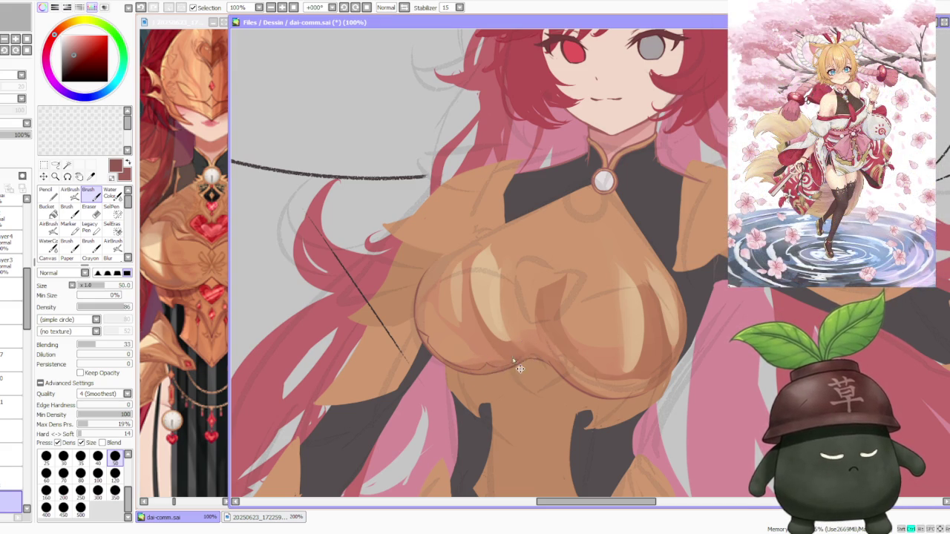
Step: Zoom the canvas in and out to review the chest armour against the whole figure
{"action": "scroll", "coordinate": [513, 359], "scroll_direction": "down", "scroll_amount": 3}
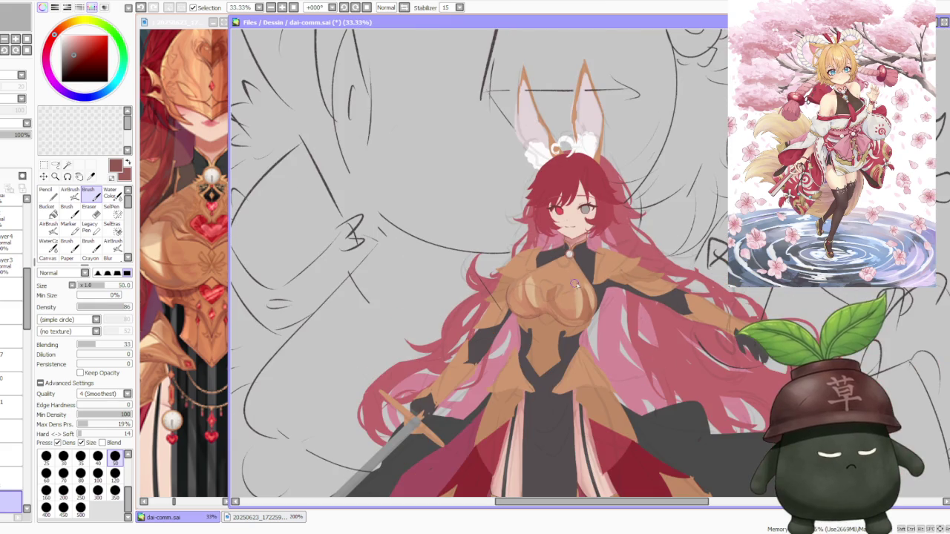
{"action": "scroll", "coordinate": [546, 312], "scroll_direction": "up", "scroll_amount": 2}
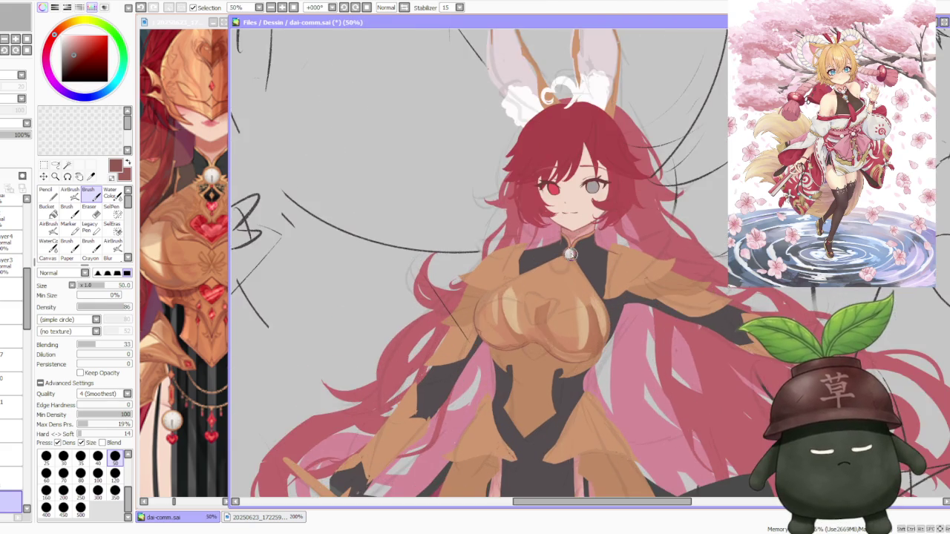
{"action": "scroll", "coordinate": [546, 312], "scroll_direction": "up", "scroll_amount": 1}
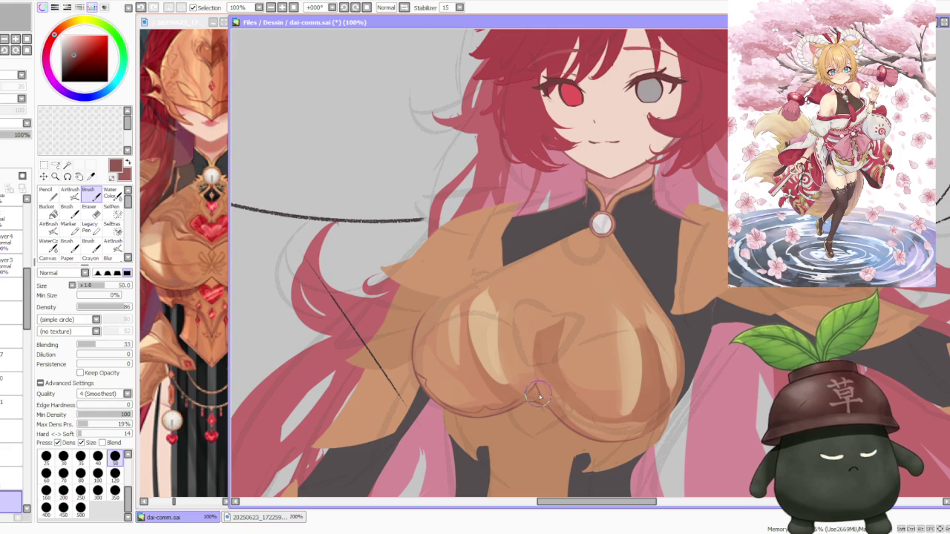
{"action": "scroll", "coordinate": [552, 387], "scroll_direction": "down", "scroll_amount": 3}
{"action": "scroll", "coordinate": [552, 387], "scroll_direction": "down", "scroll_amount": 2}
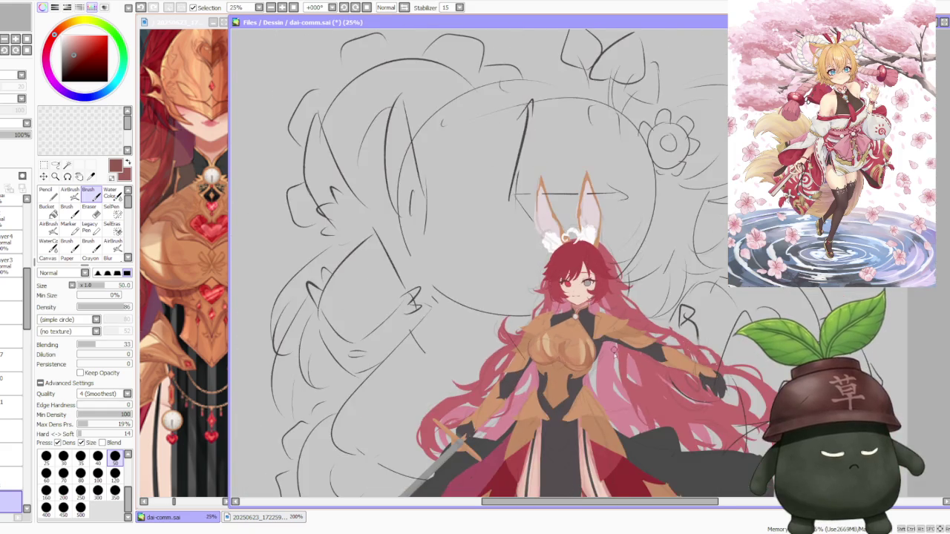
{"action": "scroll", "coordinate": [565, 336], "scroll_direction": "up", "scroll_amount": 5}
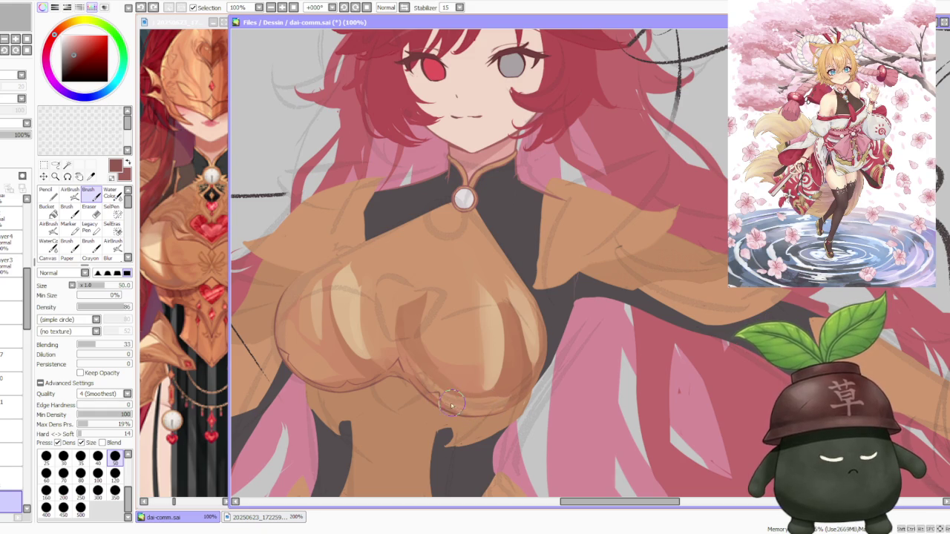
{"action": "scroll", "coordinate": [501, 408], "scroll_direction": "down", "scroll_amount": 1}
{"action": "scroll", "coordinate": [468, 393], "scroll_direction": "down", "scroll_amount": 1}
{"action": "scroll", "coordinate": [426, 178], "scroll_direction": "down", "scroll_amount": 1}
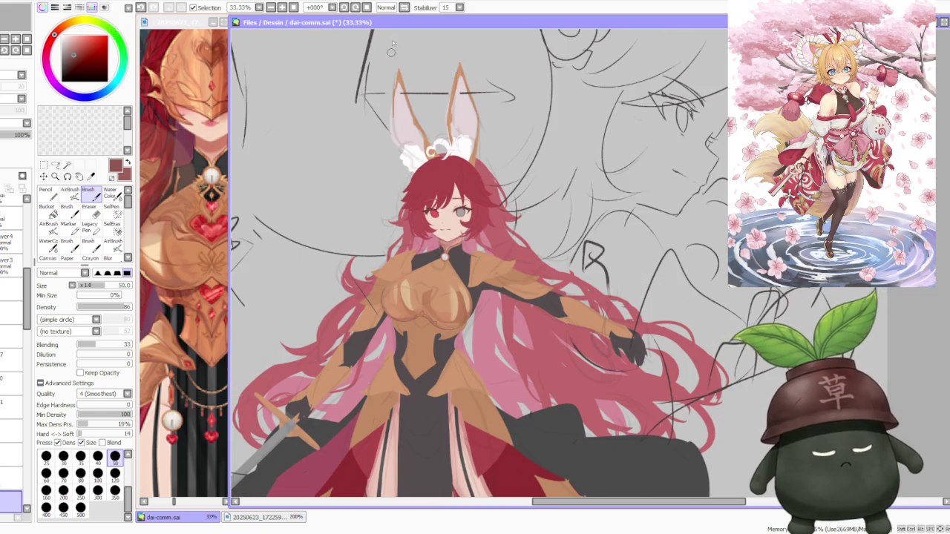
Step: Mirror the canvas horizontally and zoom around to check the drawing
{"action": "key", "text": "h"}
{"action": "scroll", "coordinate": [414, 50], "scroll_direction": "down", "scroll_amount": 1}
{"action": "scroll", "coordinate": [681, 178], "scroll_direction": "up", "scroll_amount": 3}
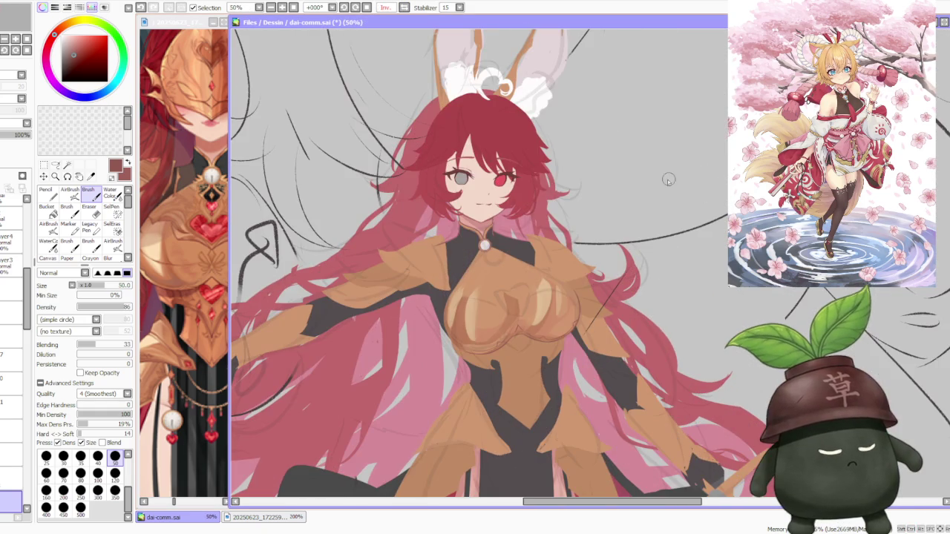
{"action": "scroll", "coordinate": [665, 188], "scroll_direction": "up", "scroll_amount": 1}
{"action": "scroll", "coordinate": [343, 397], "scroll_direction": "up", "scroll_amount": 1}
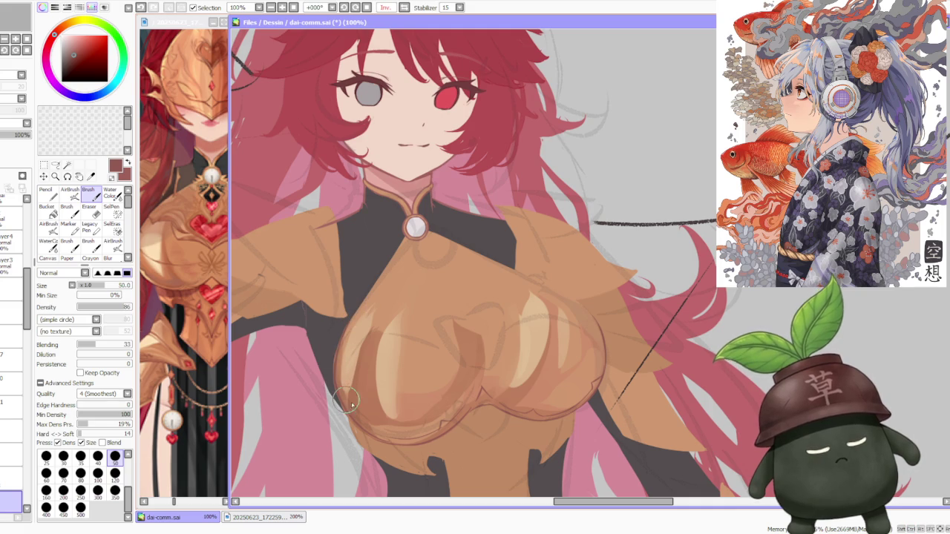
{"action": "scroll", "coordinate": [357, 429], "scroll_direction": "up", "scroll_amount": 1}
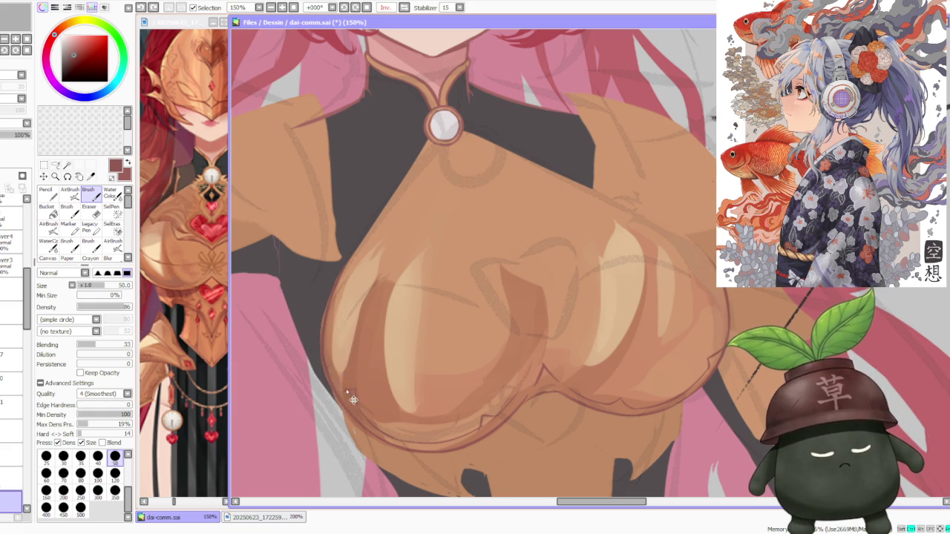
{"action": "scroll", "coordinate": [338, 327], "scroll_direction": "down", "scroll_amount": 2}
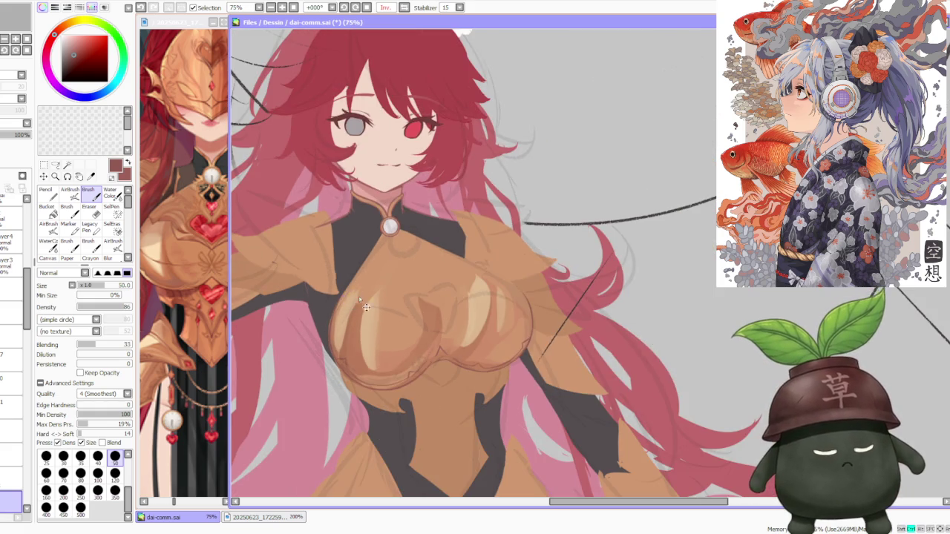
{"action": "scroll", "coordinate": [356, 299], "scroll_direction": "down", "scroll_amount": 1}
{"action": "scroll", "coordinate": [382, 269], "scroll_direction": "up", "scroll_amount": 1}
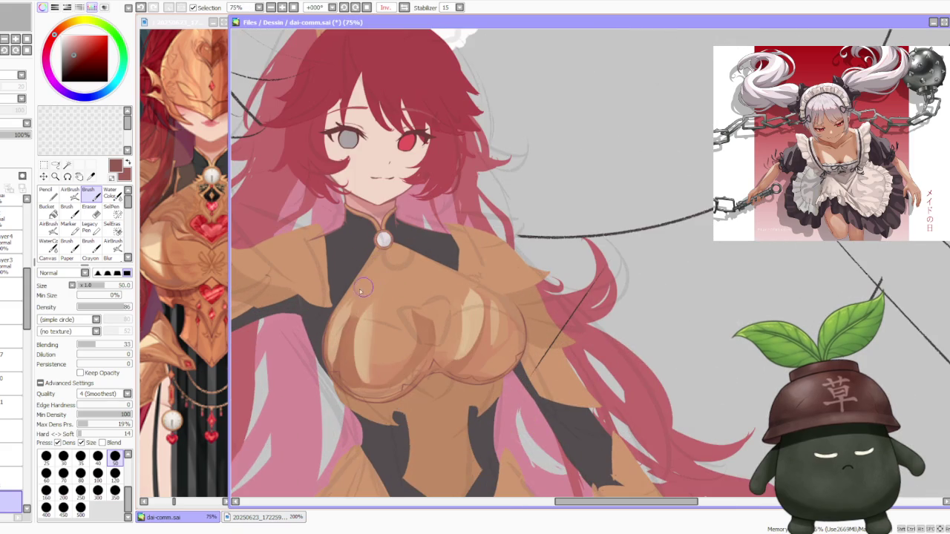
{"action": "scroll", "coordinate": [321, 273], "scroll_direction": "up", "scroll_amount": 1}
{"action": "scroll", "coordinate": [321, 273], "scroll_direction": "down", "scroll_amount": 1}
{"action": "scroll", "coordinate": [186, 297], "scroll_direction": "down", "scroll_amount": 3}
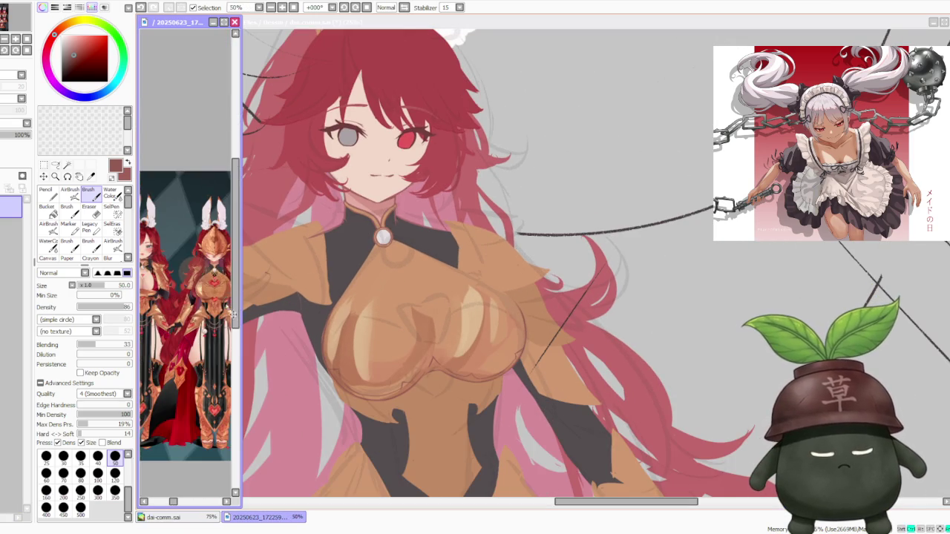
{"action": "scroll", "coordinate": [223, 298], "scroll_direction": "up", "scroll_amount": 2}
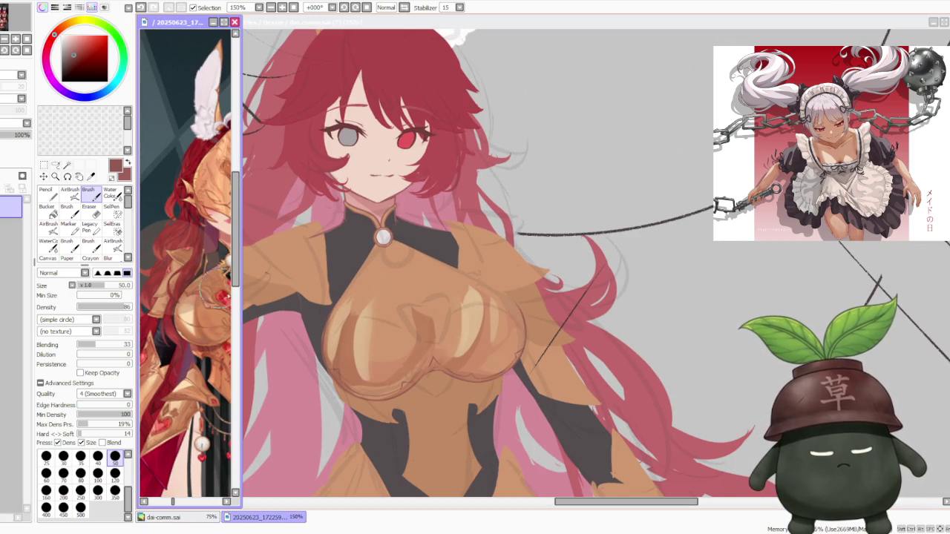
Step: Brush a thin curved contour stroke across the chest armour and un-flip the view
{"action": "left_click", "coordinate": [350, 326]}
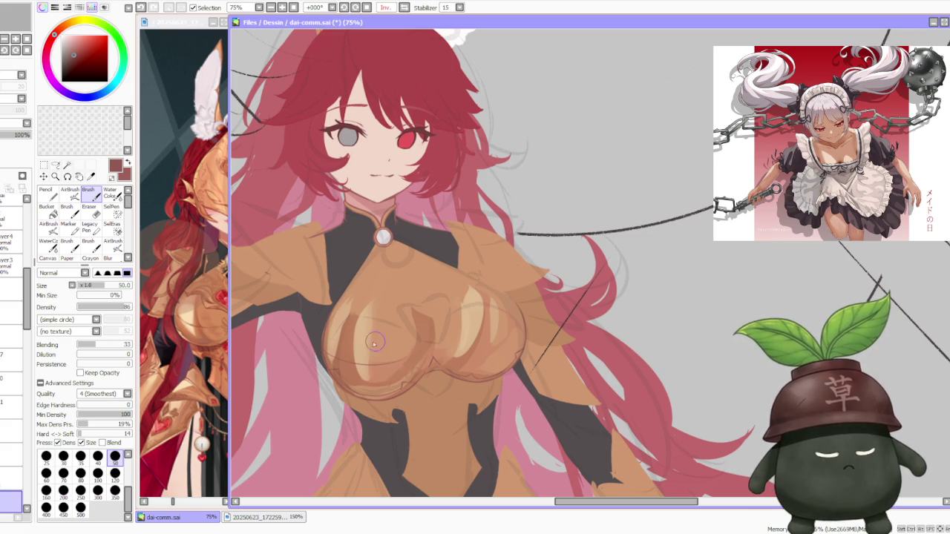
{"action": "mouse_move", "coordinate": [397, 360]}
{"action": "left_mouse_down"}
{"action": "mouse_move", "coordinate": [471, 343]}
{"action": "mouse_move", "coordinate": [449, 345]}
{"action": "mouse_move", "coordinate": [465, 352]}
{"action": "mouse_move", "coordinate": [472, 341]}
{"action": "left_mouse_up"}
{"action": "key", "text": "ctrl+z"}
{"action": "key", "text": "ctrl+z"}
{"action": "key", "text": "ctrl+z"}
{"action": "key", "text": "ctrl+z"}
{"action": "key", "text": "ctrl+z"}
{"action": "key", "text": "ctrl+z"}
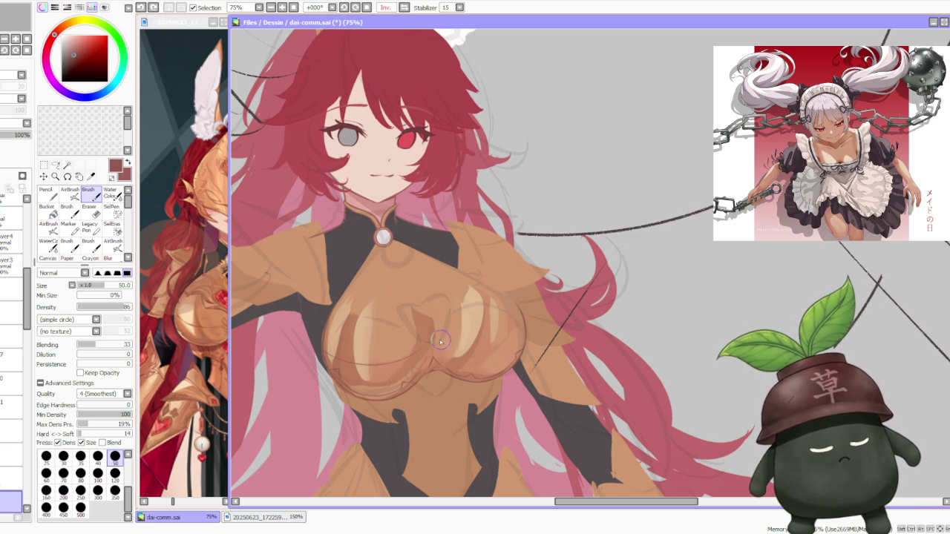
{"action": "key", "text": "ctrl+z"}
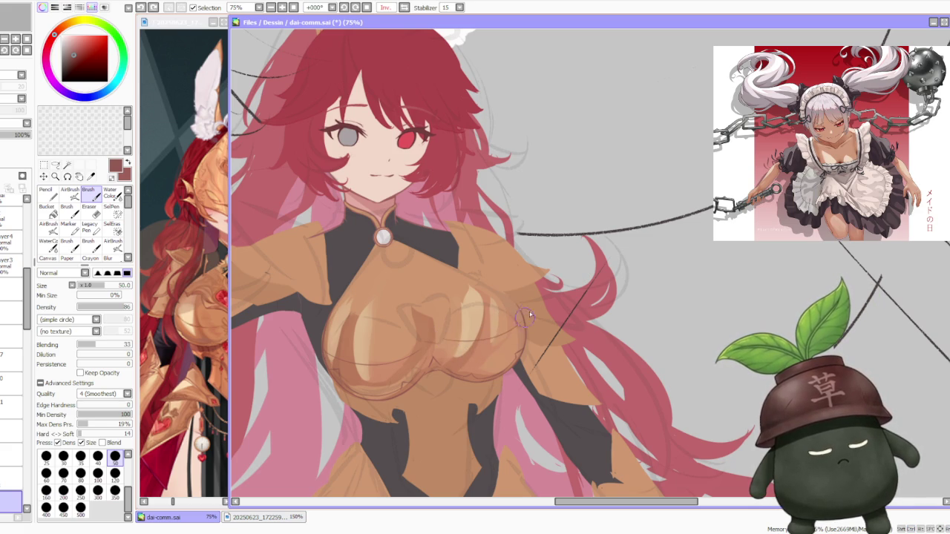
{"action": "left_click", "coordinate": [403, 8]}
{"action": "scroll", "coordinate": [509, 257], "scroll_direction": "down", "scroll_amount": 2}
{"action": "scroll", "coordinate": [510, 257], "scroll_direction": "up", "scroll_amount": 3}
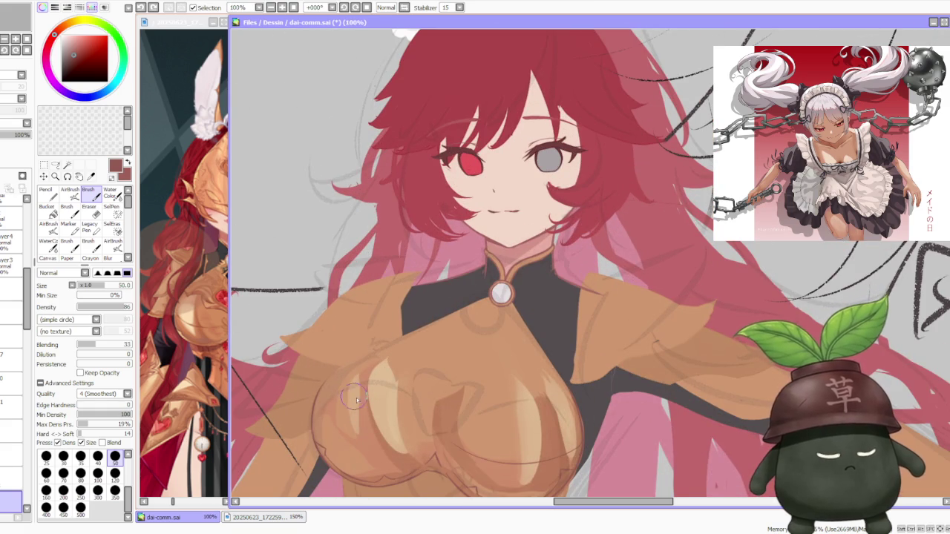
Step: Toggle the contour stroke with undo/redo to compare, ending with it restored
{"action": "key", "text": "ctrl+y"}
{"action": "key", "text": "ctrl+z"}
{"action": "key", "text": "ctrl+y"}
{"action": "key", "text": "ctrl+z"}
{"action": "key", "text": "ctrl+y"}
{"action": "key", "text": "ctrl+z"}
{"action": "key", "text": "ctrl+y"}
{"action": "key", "text": "ctrl+z"}
{"action": "key", "text": "ctrl+y"}
{"action": "key", "text": "ctrl+z"}
{"action": "key", "text": "ctrl+y"}
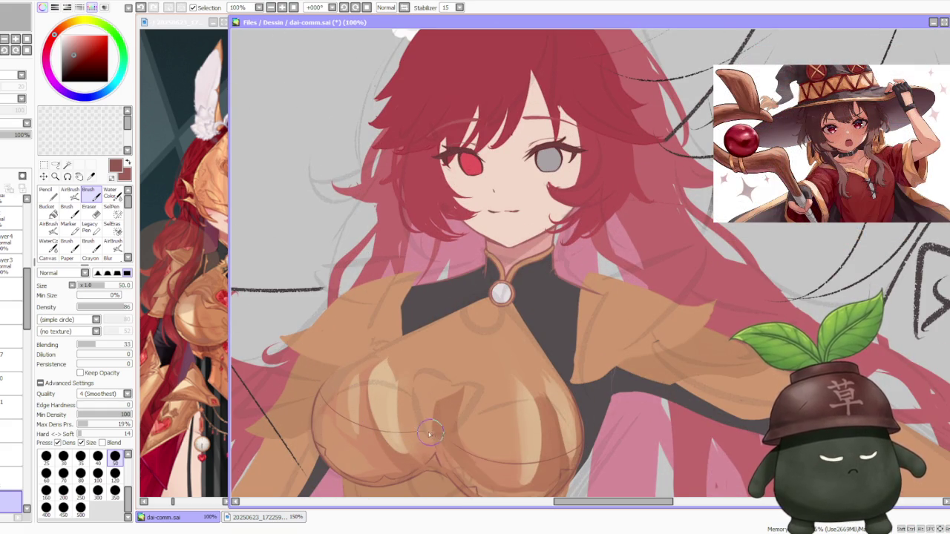
Step: Zoom in and out to review the contoured breastplate
{"action": "scroll", "coordinate": [371, 345], "scroll_direction": "down", "scroll_amount": 1}
{"action": "scroll", "coordinate": [381, 289], "scroll_direction": "down", "scroll_amount": 1}
{"action": "scroll", "coordinate": [402, 292], "scroll_direction": "up", "scroll_amount": 1}
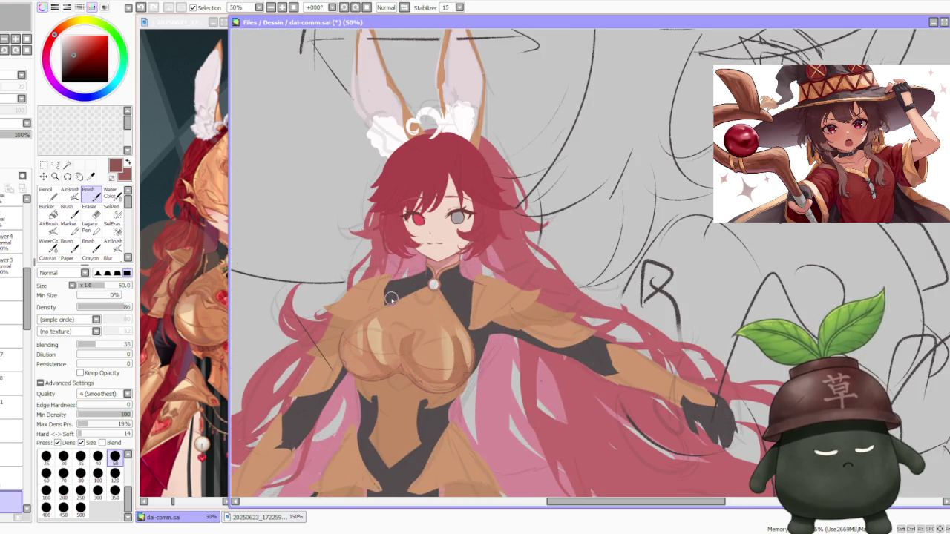
{"action": "scroll", "coordinate": [391, 306], "scroll_direction": "up", "scroll_amount": 1}
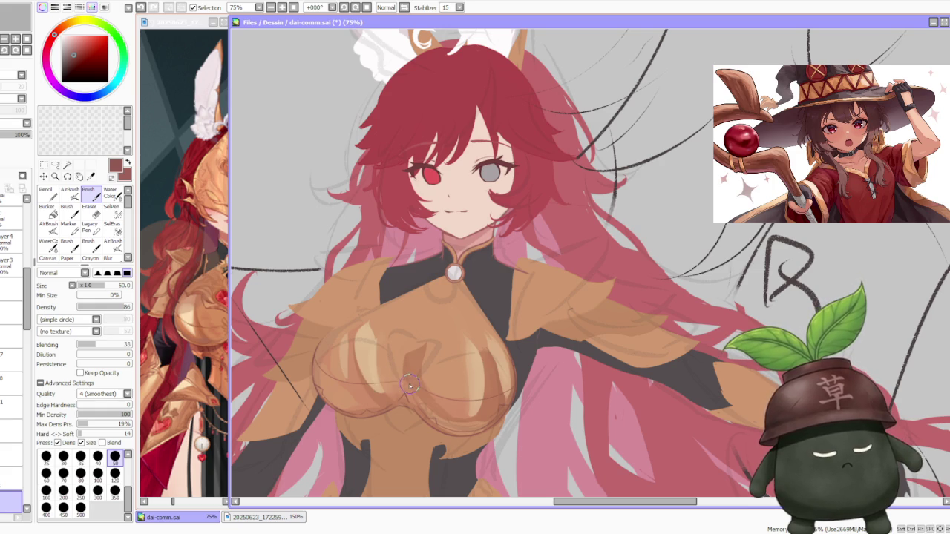
{"action": "scroll", "coordinate": [355, 308], "scroll_direction": "down", "scroll_amount": 3}
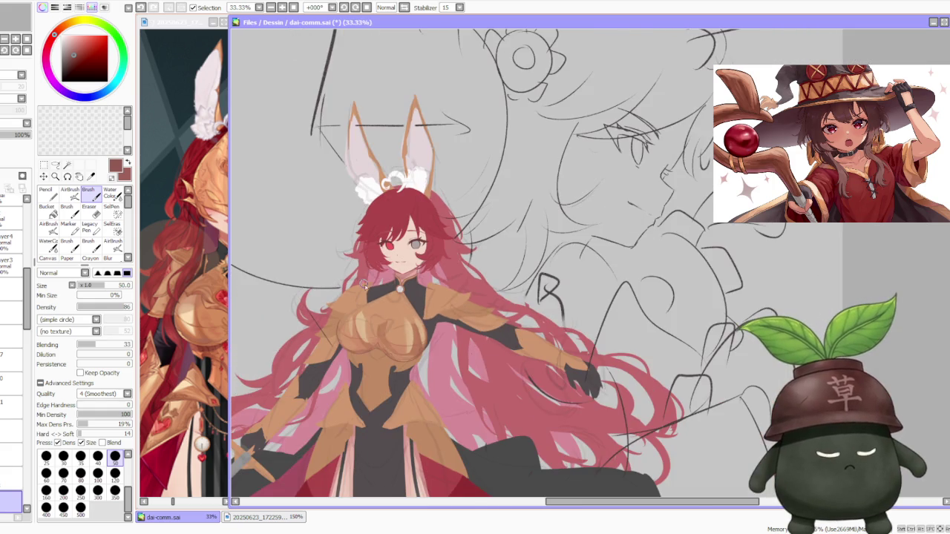
{"action": "scroll", "coordinate": [384, 324], "scroll_direction": "up", "scroll_amount": 3}
{"action": "scroll", "coordinate": [294, 322], "scroll_direction": "up", "scroll_amount": 1}
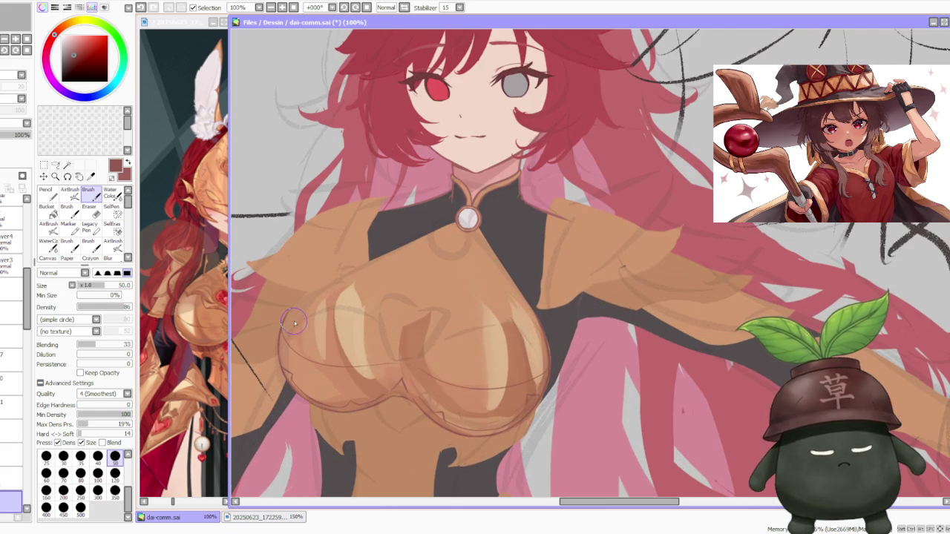
{"action": "scroll", "coordinate": [292, 319], "scroll_direction": "up", "scroll_amount": 1}
{"action": "scroll", "coordinate": [324, 265], "scroll_direction": "down", "scroll_amount": 2}
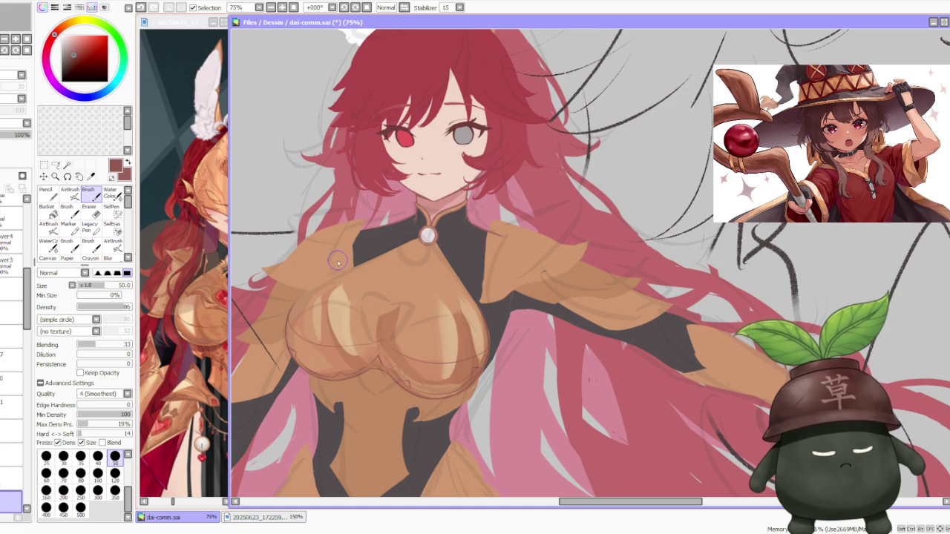
Step: Widen the reference image panel and frame the armored figure's chest and heart ornament in it
{"action": "left_click", "coordinate": [209, 345]}
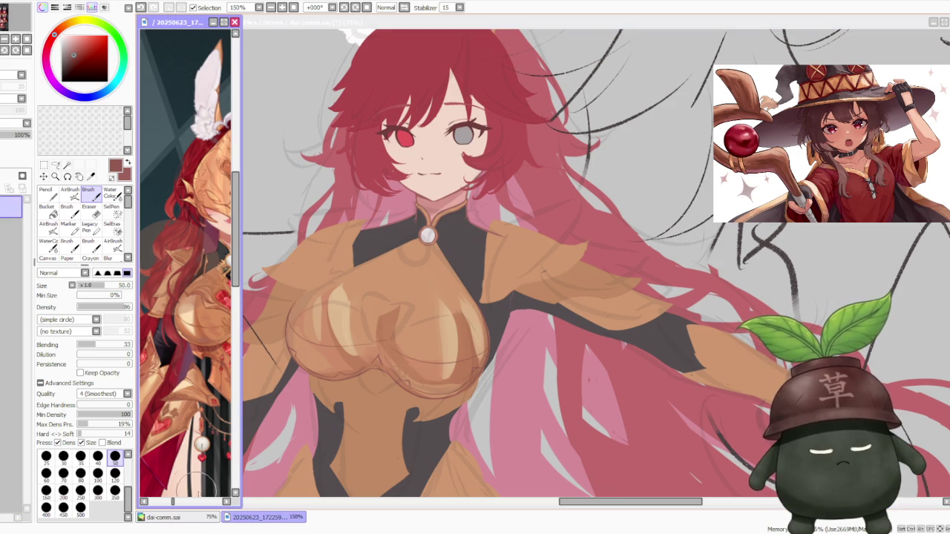
{"action": "left_click", "coordinate": [265, 365]}
{"action": "left_click_drag", "start_coordinate": [230, 348], "coordinate": [266, 401]}
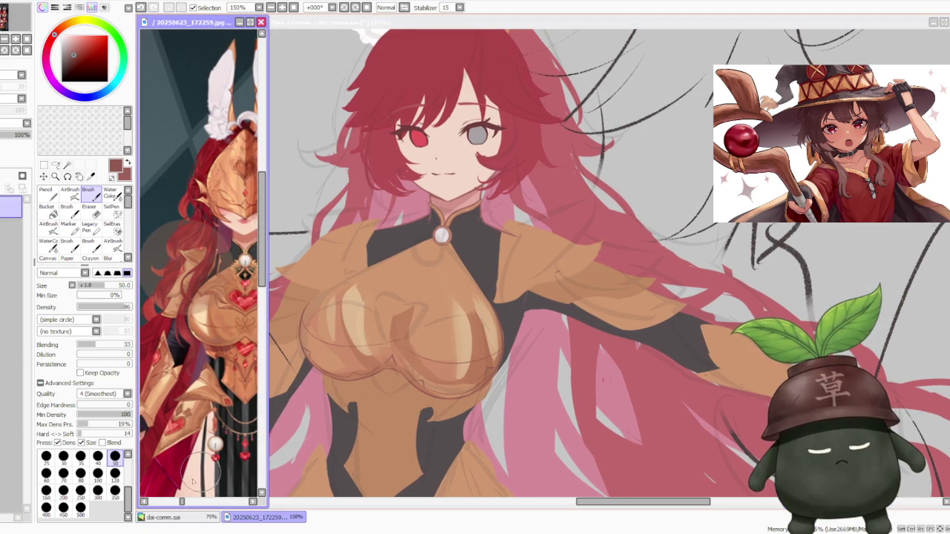
{"action": "left_click", "coordinate": [186, 505]}
{"action": "left_click_drag", "start_coordinate": [186, 507], "coordinate": [185, 507]}
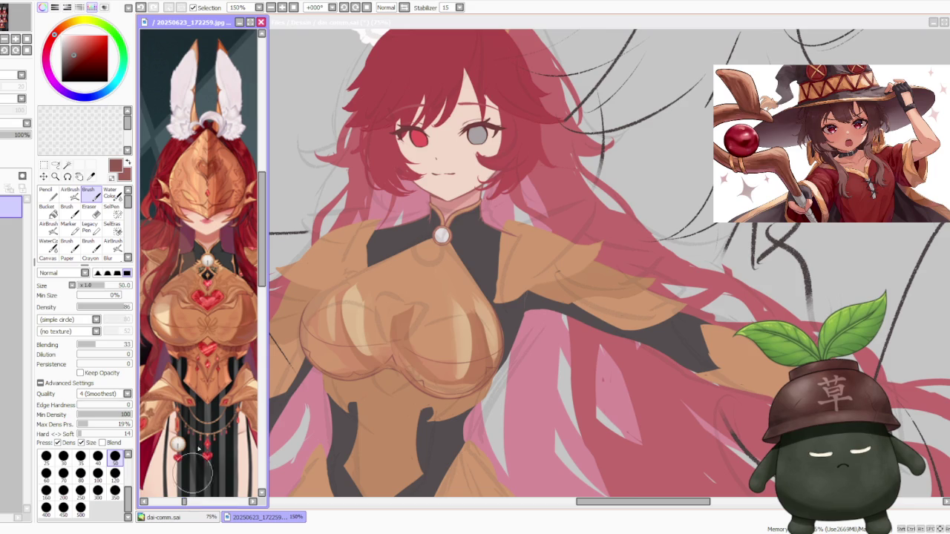
{"action": "left_click", "coordinate": [385, 27]}
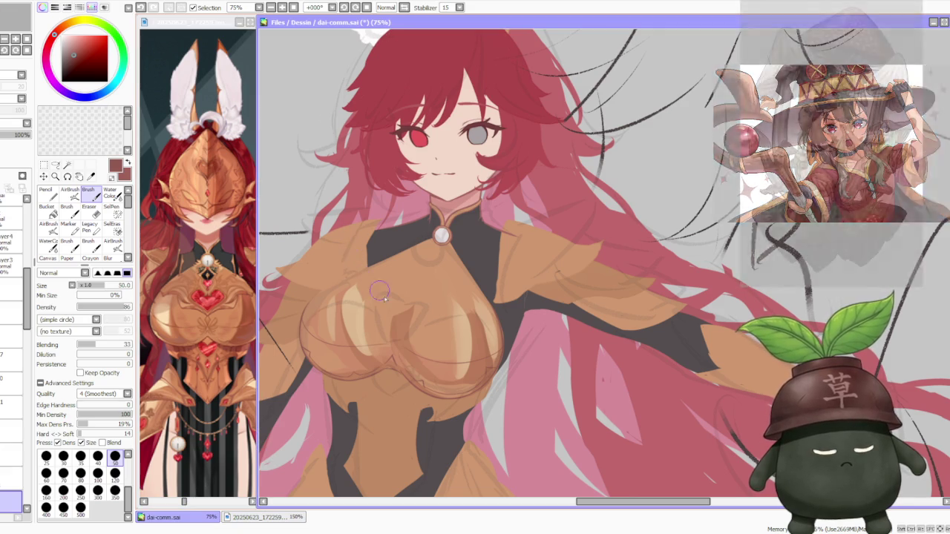
{"action": "scroll", "coordinate": [430, 288], "scroll_direction": "down", "scroll_amount": 3}
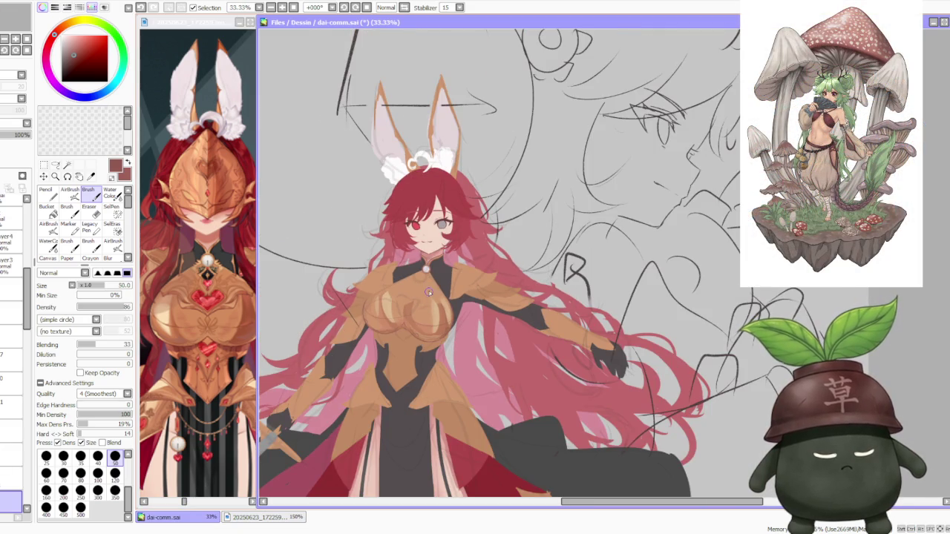
{"action": "scroll", "coordinate": [422, 306], "scroll_direction": "up", "scroll_amount": 1}
{"action": "scroll", "coordinate": [420, 302], "scroll_direction": "up", "scroll_amount": 1}
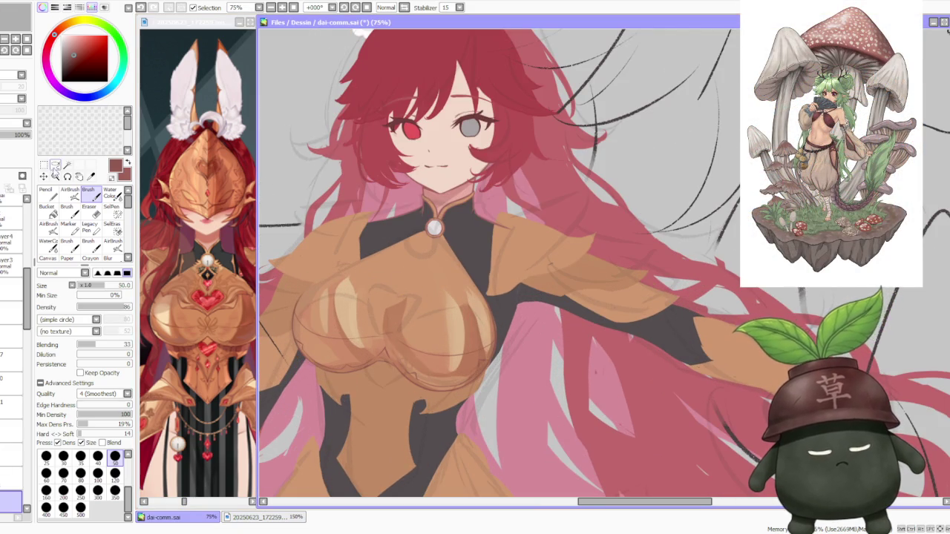
Step: Lasso-select the curved line across the left side of the gold chest armor
{"action": "key", "text": "m"}
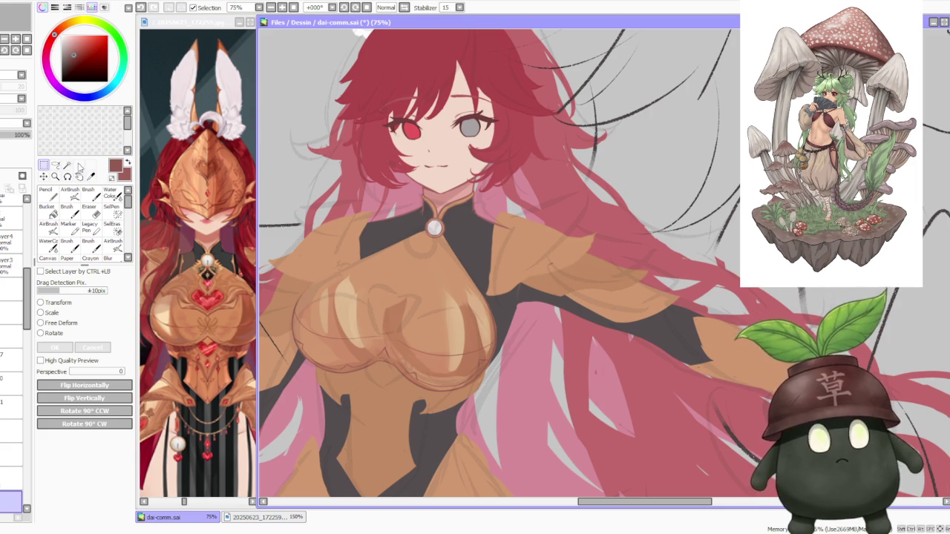
{"action": "left_click", "coordinate": [58, 165]}
{"action": "scroll", "coordinate": [299, 314], "scroll_direction": "up", "scroll_amount": 2}
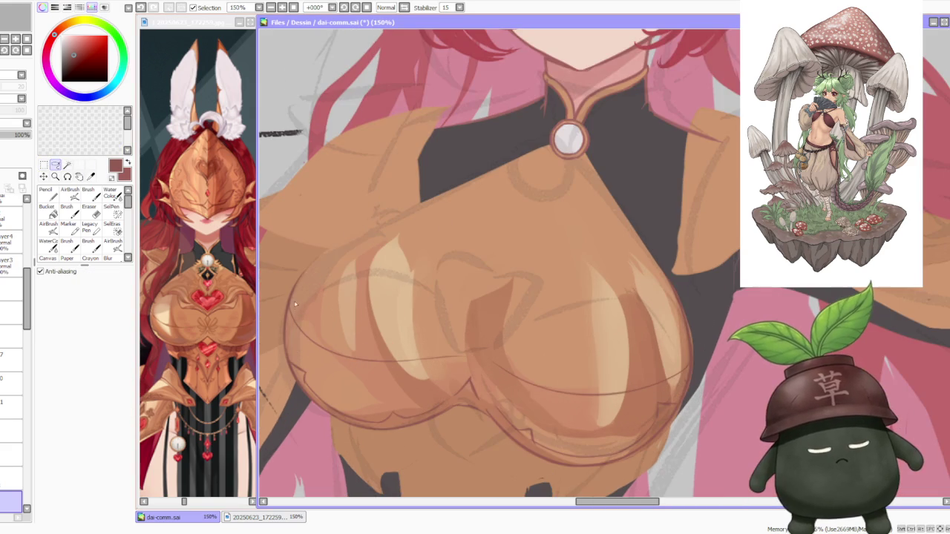
{"action": "left_click_drag", "start_coordinate": [475, 353], "coordinate": [472, 324]}
Step: Free-deform the selected curve, skewing its left side up and pulling the lower corners outward
{"action": "key", "text": "ctrl+t"}
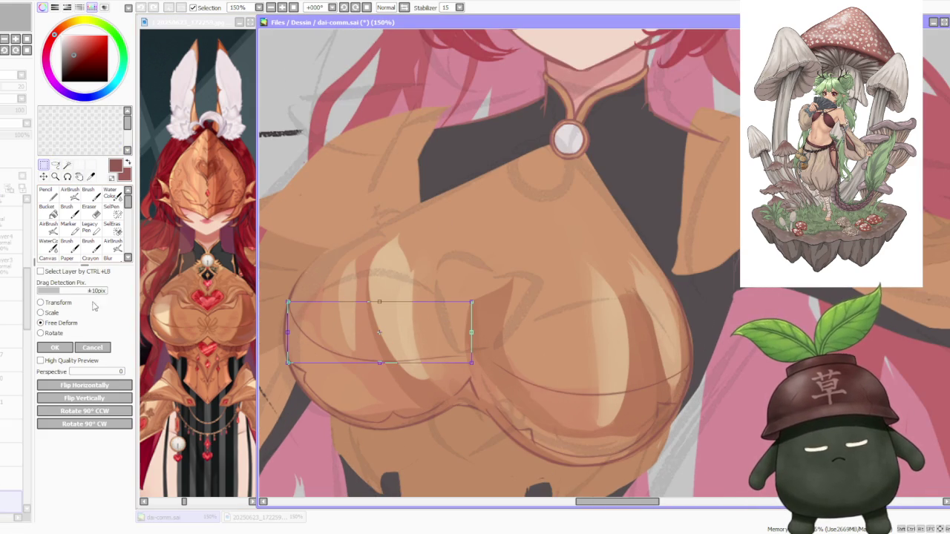
{"action": "left_click_drag", "start_coordinate": [288, 334], "coordinate": [292, 323]}
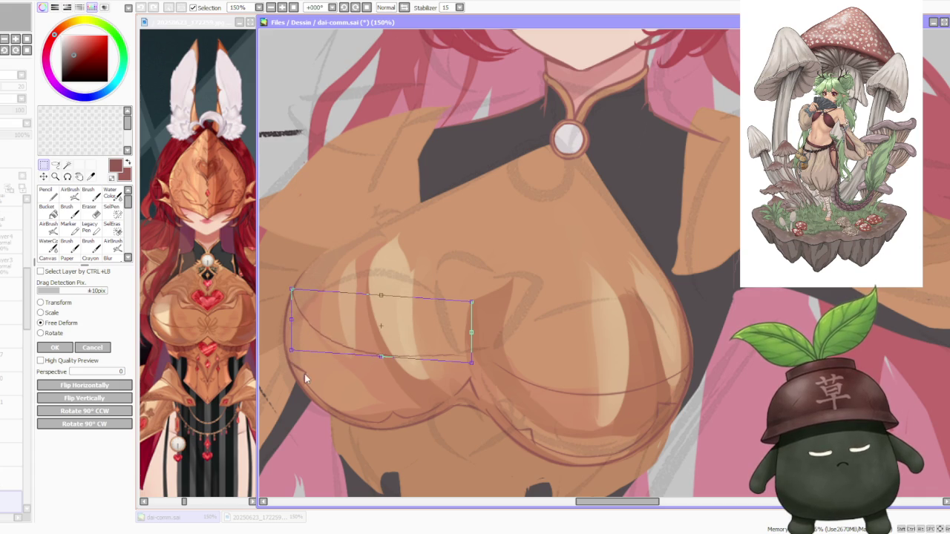
{"action": "left_click_drag", "start_coordinate": [290, 359], "coordinate": [296, 365]}
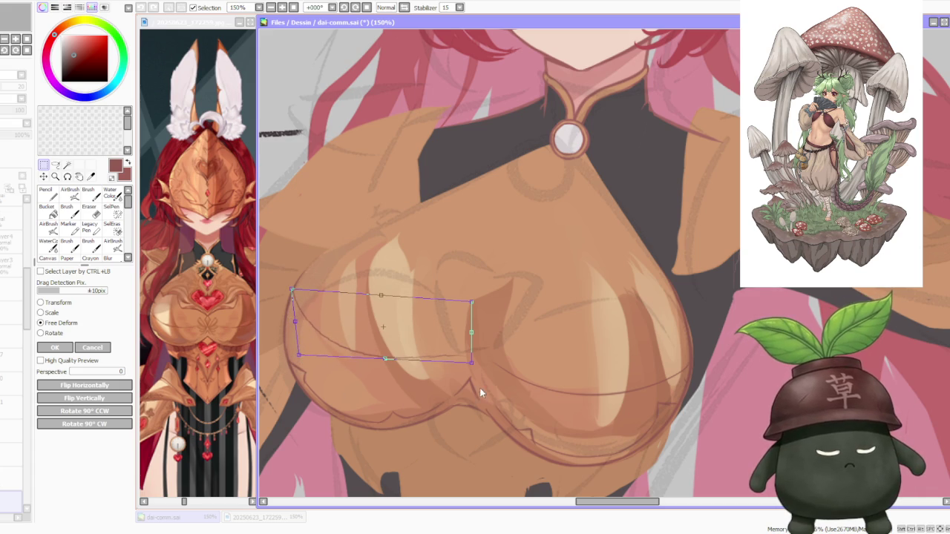
{"action": "scroll", "coordinate": [482, 356], "scroll_direction": "down", "scroll_amount": 2}
{"action": "scroll", "coordinate": [512, 334], "scroll_direction": "down", "scroll_amount": 1}
{"action": "scroll", "coordinate": [519, 331], "scroll_direction": "up", "scroll_amount": 2}
{"action": "left_click_drag", "start_coordinate": [473, 363], "coordinate": [475, 365]}
Step: Commit the chest-curve deformation and zoom back out
{"action": "scroll", "coordinate": [475, 371], "scroll_direction": "down", "scroll_amount": 2}
{"action": "scroll", "coordinate": [474, 370], "scroll_direction": "up", "scroll_amount": 1}
{"action": "scroll", "coordinate": [472, 370], "scroll_direction": "up", "scroll_amount": 1}
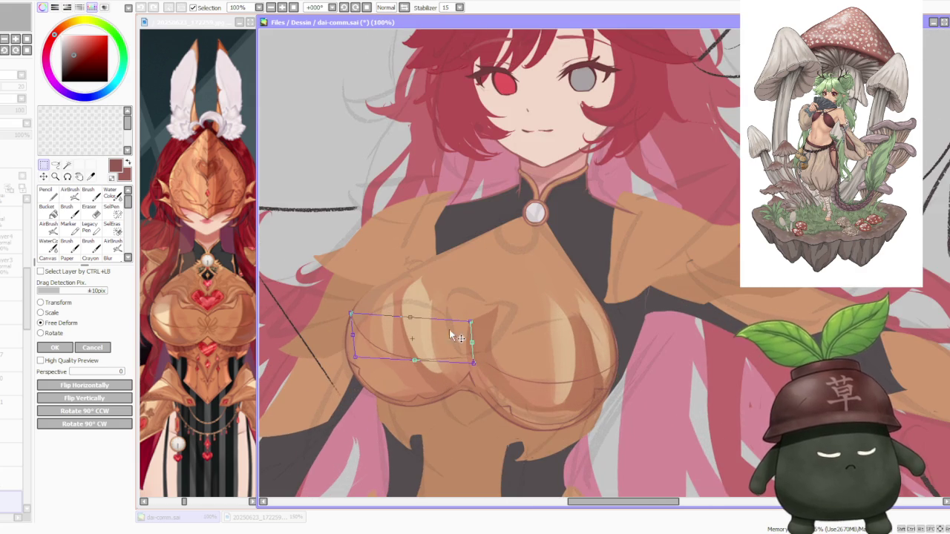
{"action": "left_click", "coordinate": [55, 347]}
{"action": "scroll", "coordinate": [514, 275], "scroll_direction": "down", "scroll_amount": 3}
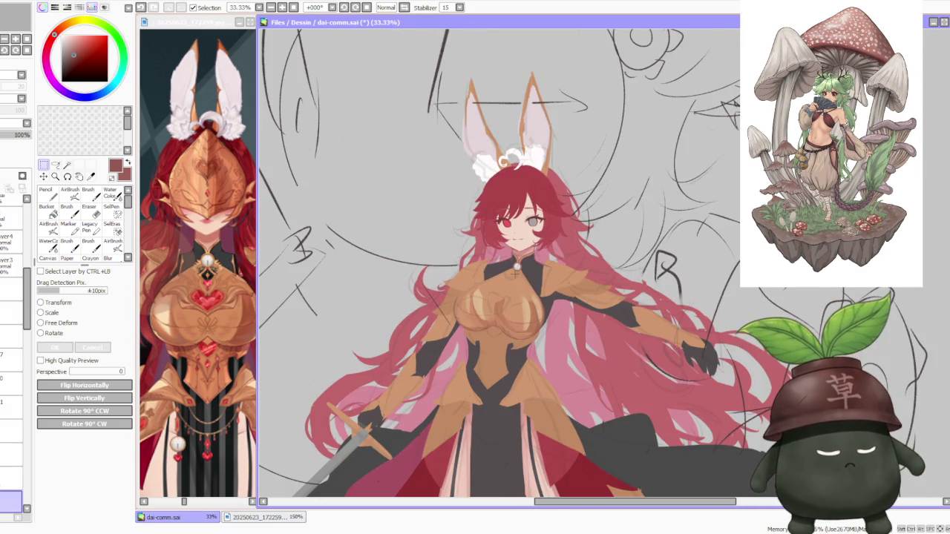
{"action": "scroll", "coordinate": [523, 242], "scroll_direction": "down", "scroll_amount": 1}
{"action": "scroll", "coordinate": [522, 242], "scroll_direction": "up", "scroll_amount": 1}
{"action": "scroll", "coordinate": [522, 243], "scroll_direction": "down", "scroll_amount": 1}
{"action": "scroll", "coordinate": [521, 241], "scroll_direction": "up", "scroll_amount": 2}
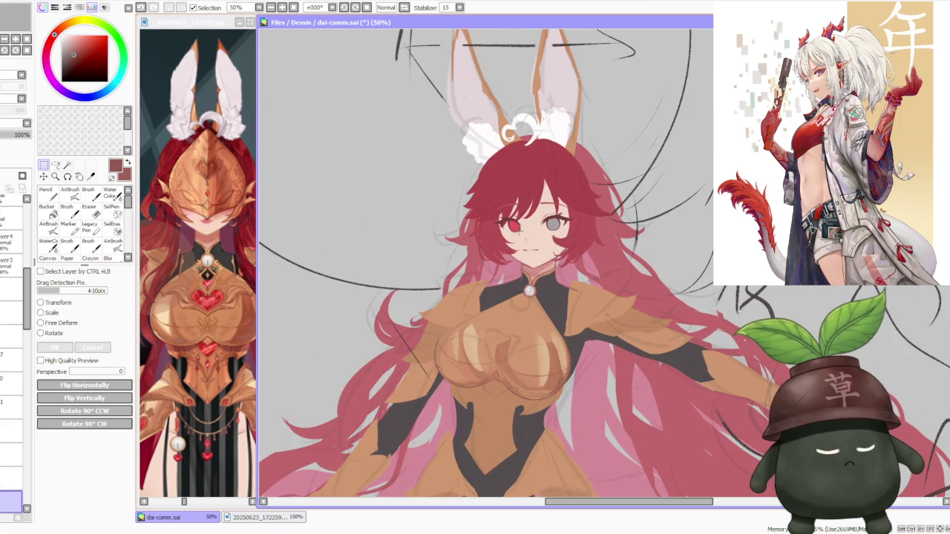
{"action": "key", "text": "b"}
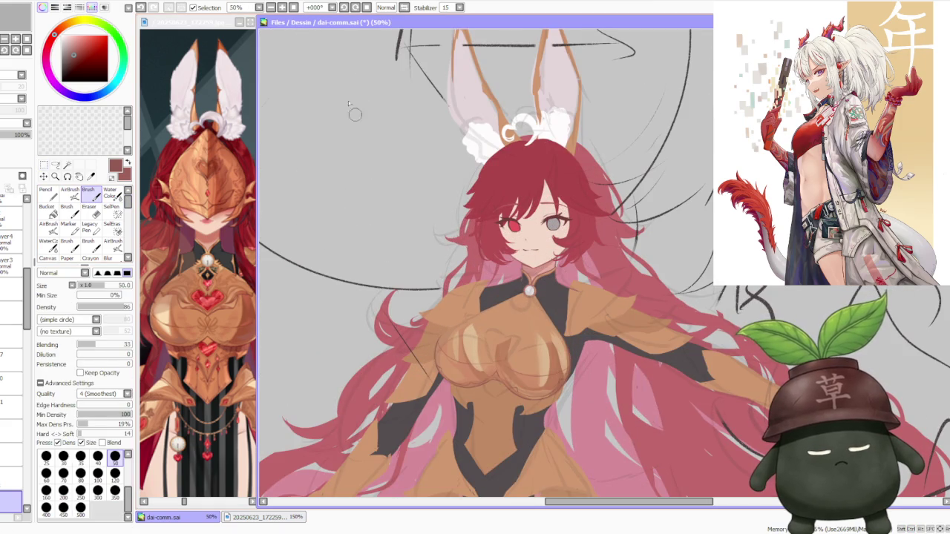
{"action": "left_click_drag", "start_coordinate": [292, 47], "coordinate": [355, 39]}
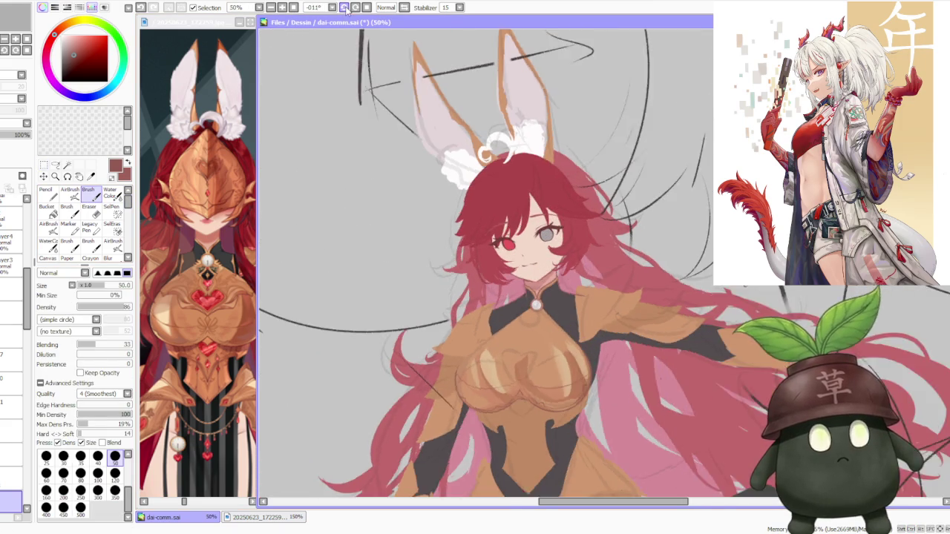
{"action": "scroll", "coordinate": [539, 391], "scroll_direction": "up", "scroll_amount": 1}
{"action": "scroll", "coordinate": [534, 356], "scroll_direction": "up", "scroll_amount": 1}
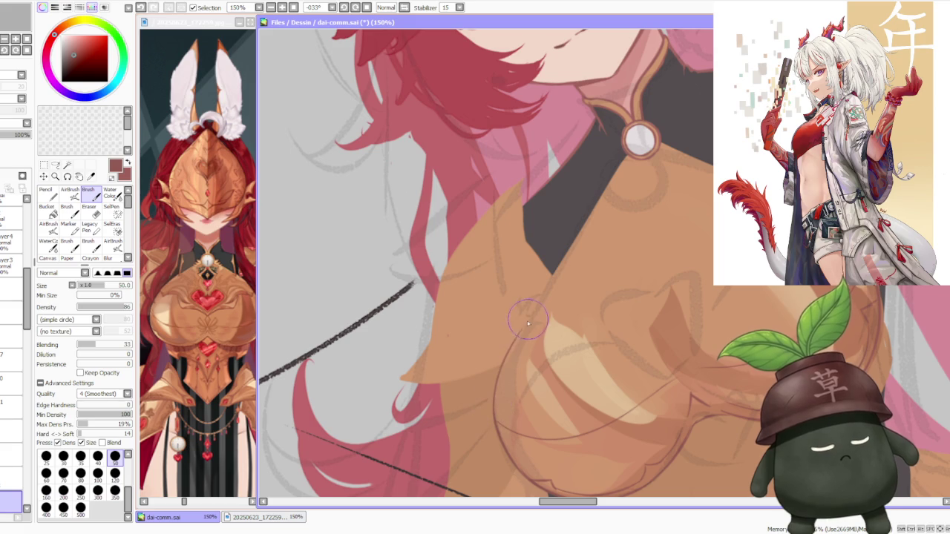
{"action": "scroll", "coordinate": [631, 282], "scroll_direction": "down", "scroll_amount": 3}
{"action": "scroll", "coordinate": [631, 282], "scroll_direction": "down", "scroll_amount": 1}
{"action": "scroll", "coordinate": [631, 283], "scroll_direction": "up", "scroll_amount": 3}
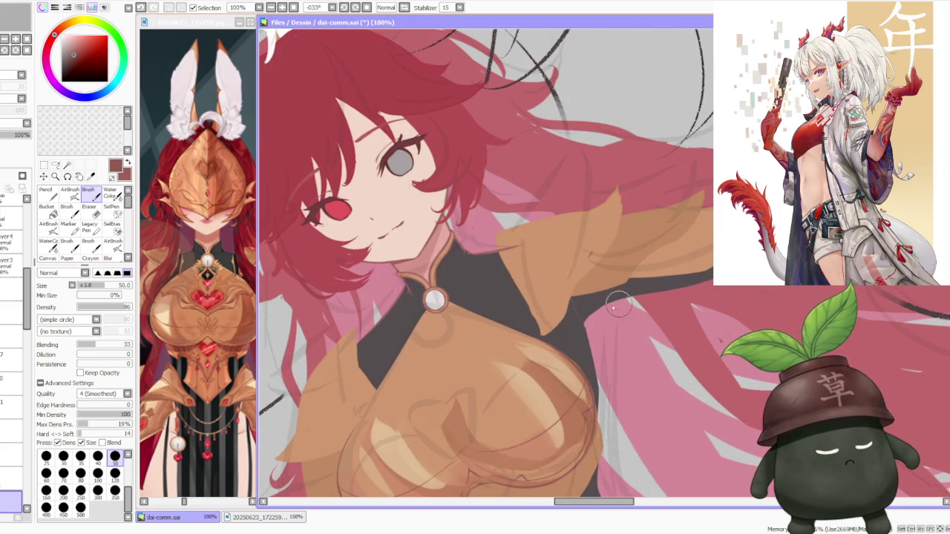
{"action": "key", "text": "Home"}
{"action": "scroll", "coordinate": [519, 327], "scroll_direction": "down", "scroll_amount": 2}
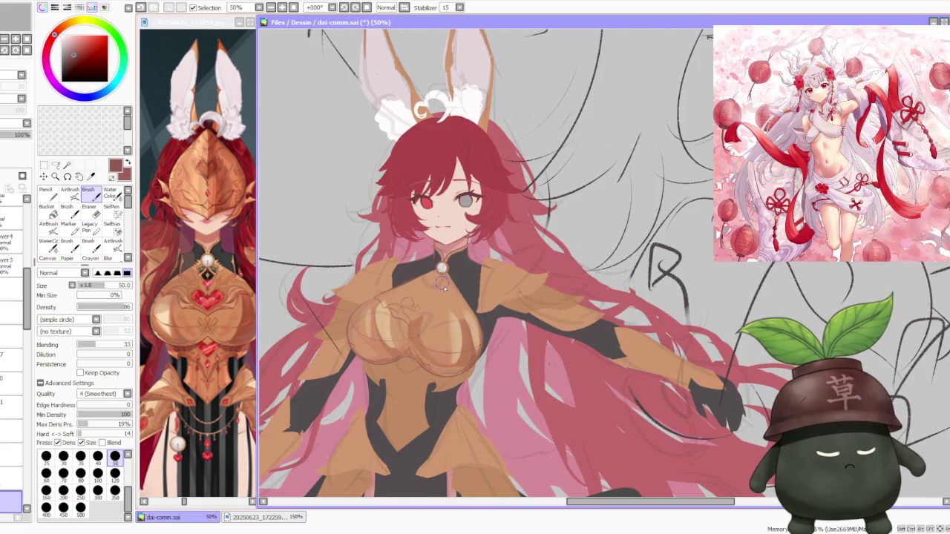
{"action": "scroll", "coordinate": [445, 293], "scroll_direction": "up", "scroll_amount": 1}
{"action": "scroll", "coordinate": [401, 276], "scroll_direction": "up", "scroll_amount": 1}
{"action": "left_click", "coordinate": [56, 165]}
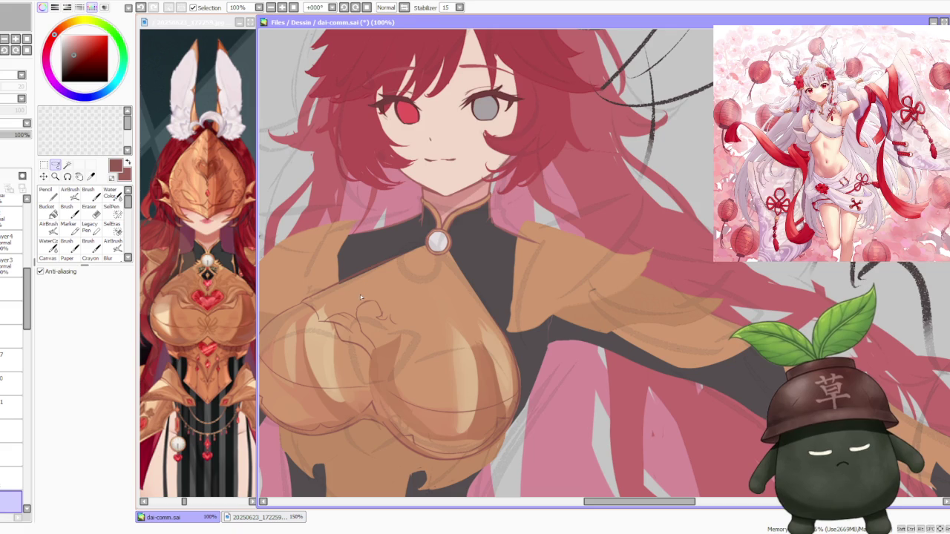
Step: Lasso the heart ornament sketch and apply an initial Free Deform to it
{"action": "mouse_move", "coordinate": [358, 295]}
{"action": "left_mouse_down"}
{"action": "mouse_move", "coordinate": [332, 300]}
{"action": "mouse_move", "coordinate": [354, 294]}
{"action": "left_mouse_up"}
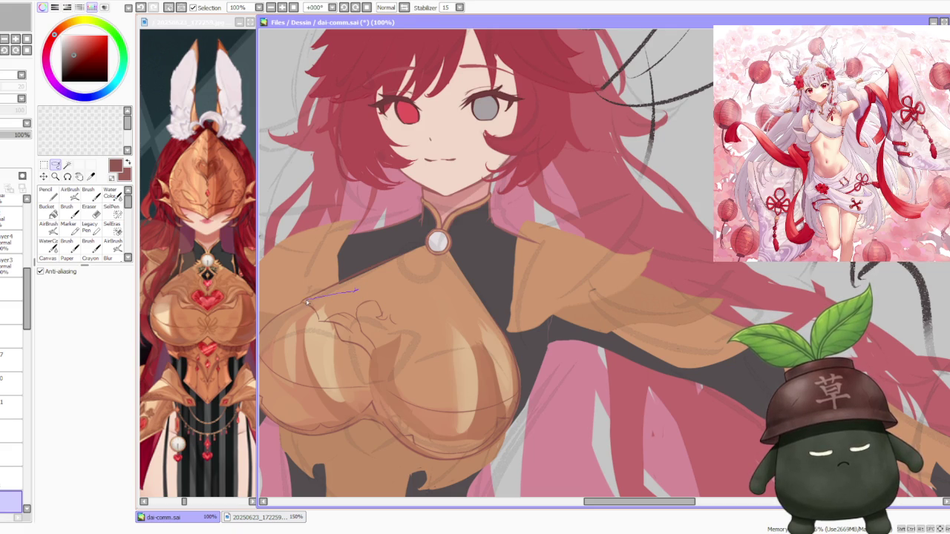
{"action": "left_click", "coordinate": [43, 165]}
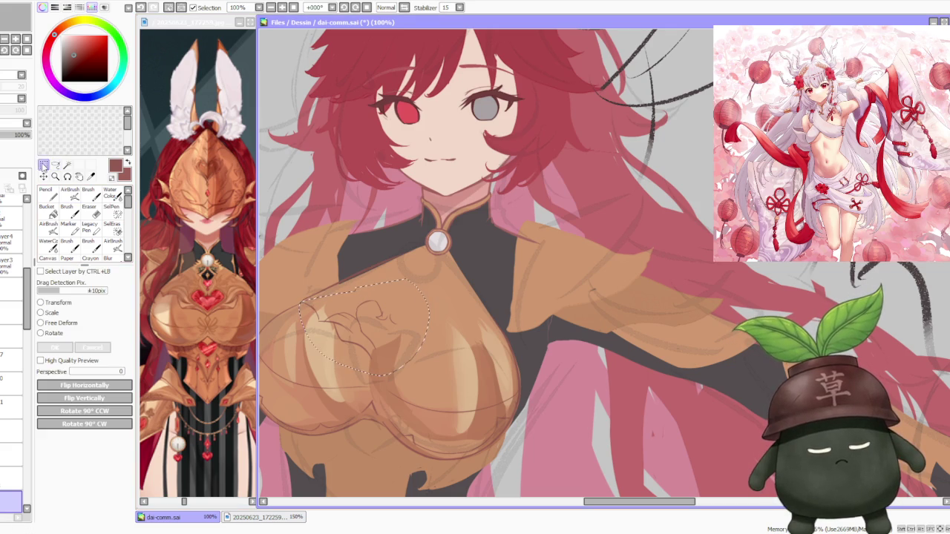
{"action": "left_click", "coordinate": [71, 325]}
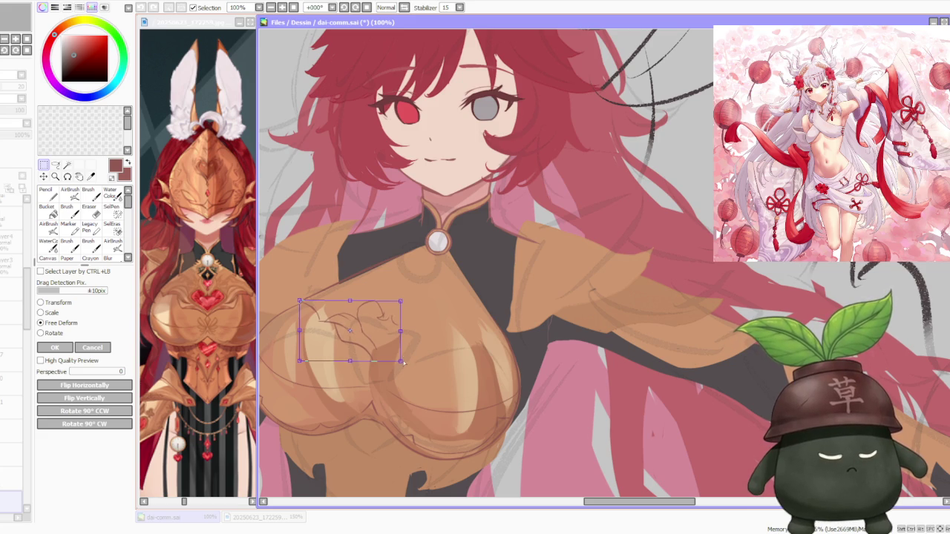
{"action": "left_click", "coordinate": [54, 348]}
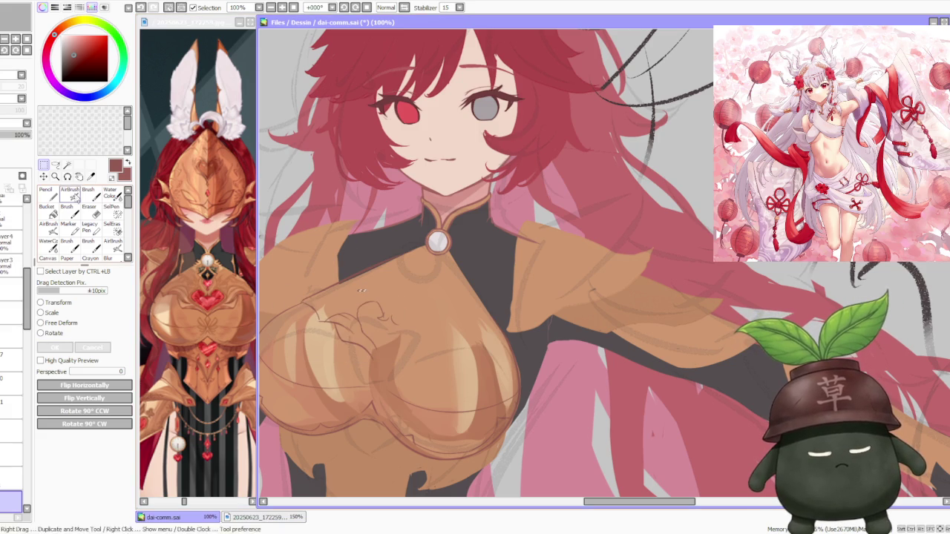
Step: Reselect a tighter area around the heart and transform it with Perspective set to 100
{"action": "left_click", "coordinate": [55, 165]}
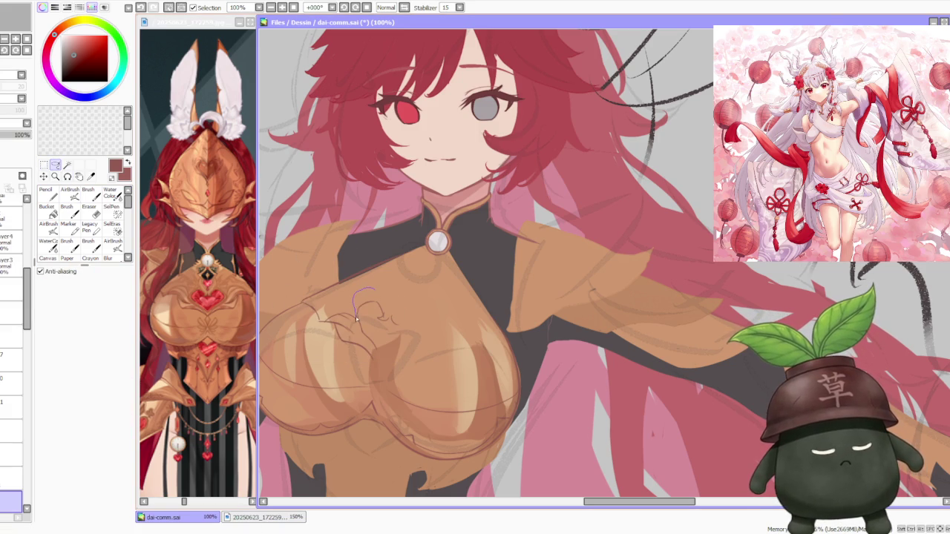
{"action": "left_click_drag", "start_coordinate": [364, 290], "coordinate": [357, 319]}
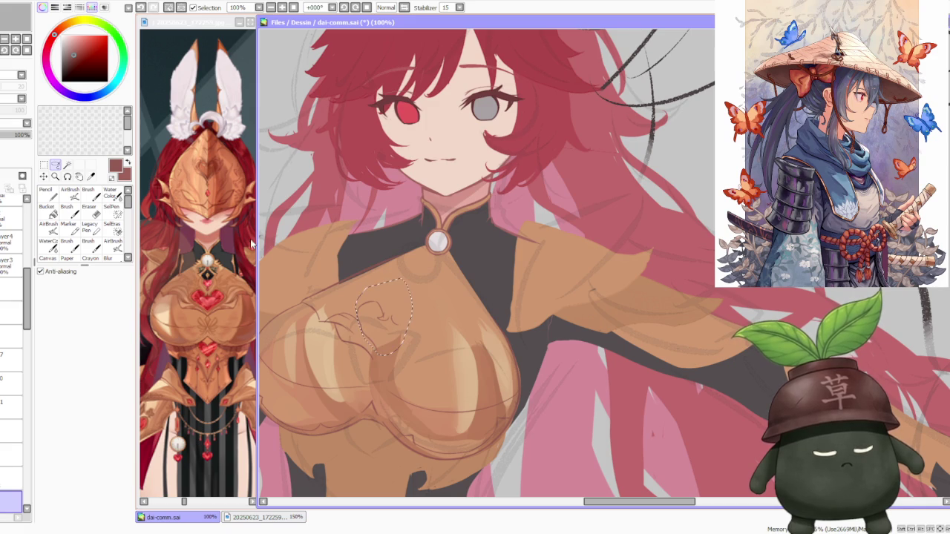
{"action": "key", "text": "ctrl+t"}
{"action": "left_click_drag", "start_coordinate": [357, 301], "coordinate": [357, 303]}
{"action": "left_click_drag", "start_coordinate": [120, 371], "coordinate": [243, 371]}
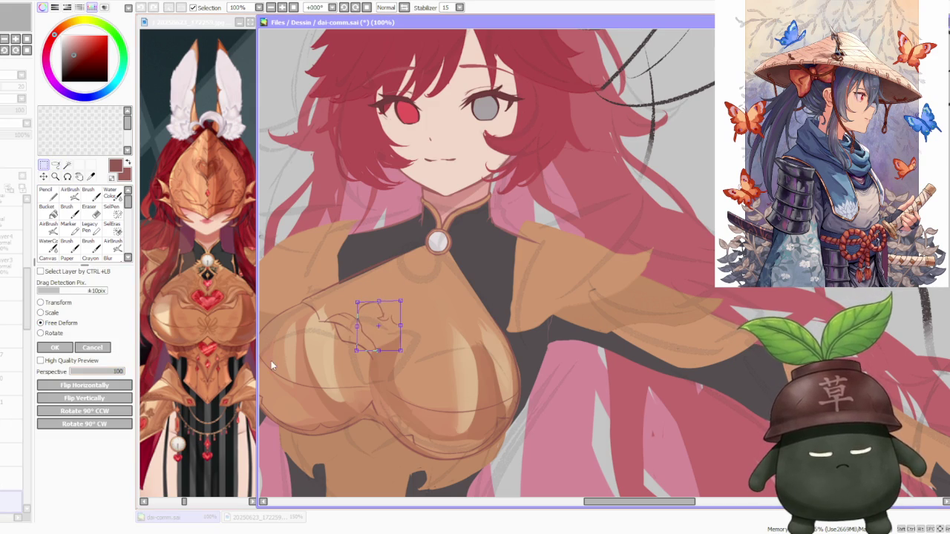
Step: Warp the heart's top-left and lower-right corners to shrink it, then commit
{"action": "left_click_drag", "start_coordinate": [354, 304], "coordinate": [357, 306]}
{"action": "left_click_drag", "start_coordinate": [407, 329], "coordinate": [399, 360]}
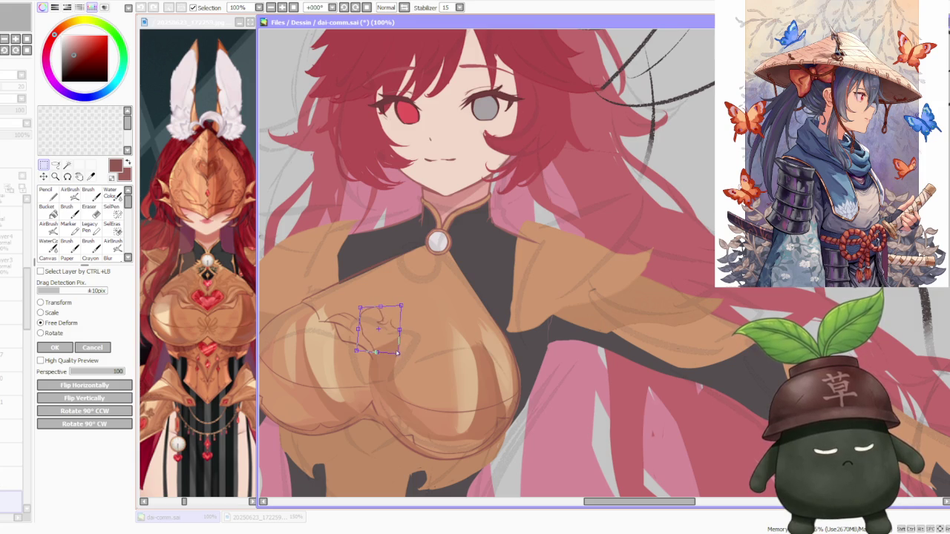
{"action": "left_click_drag", "start_coordinate": [357, 308], "coordinate": [361, 312]}
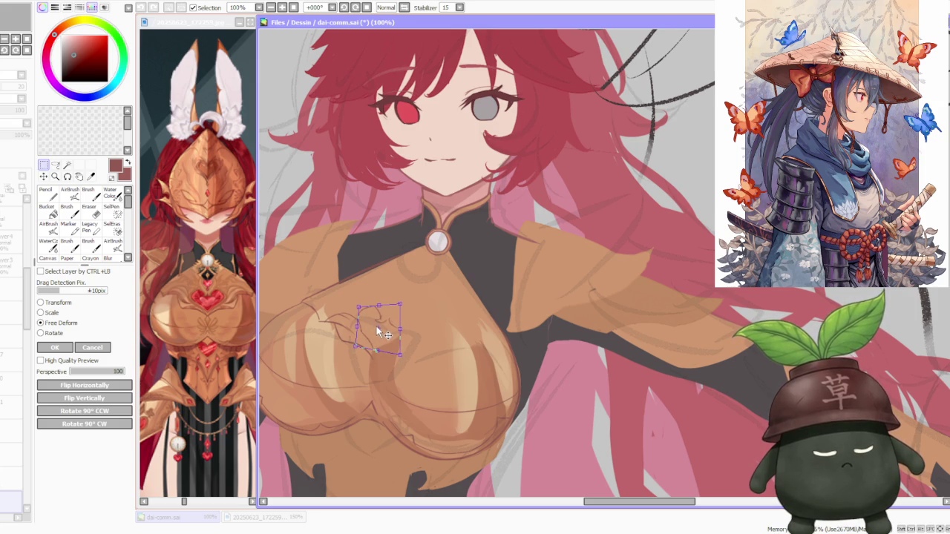
{"action": "key", "text": "Return"}
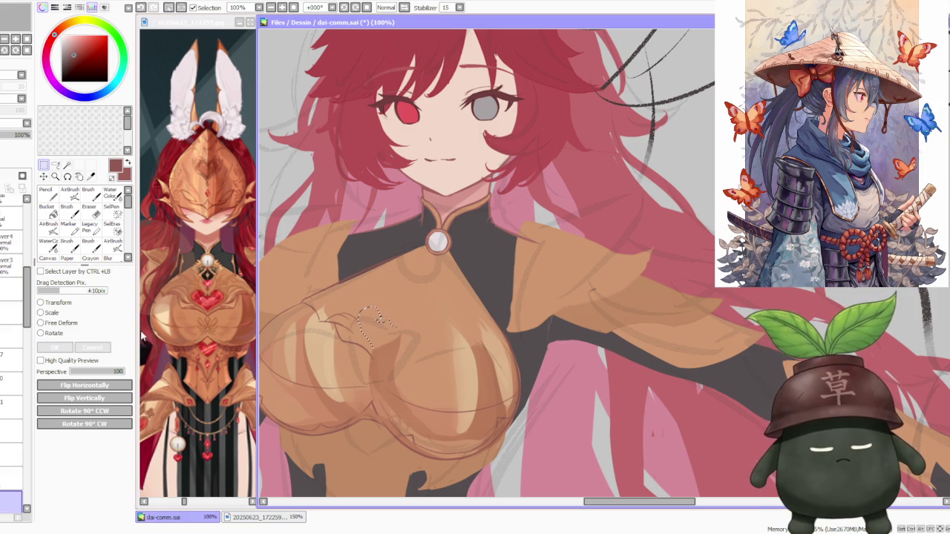
{"action": "key", "text": "b"}
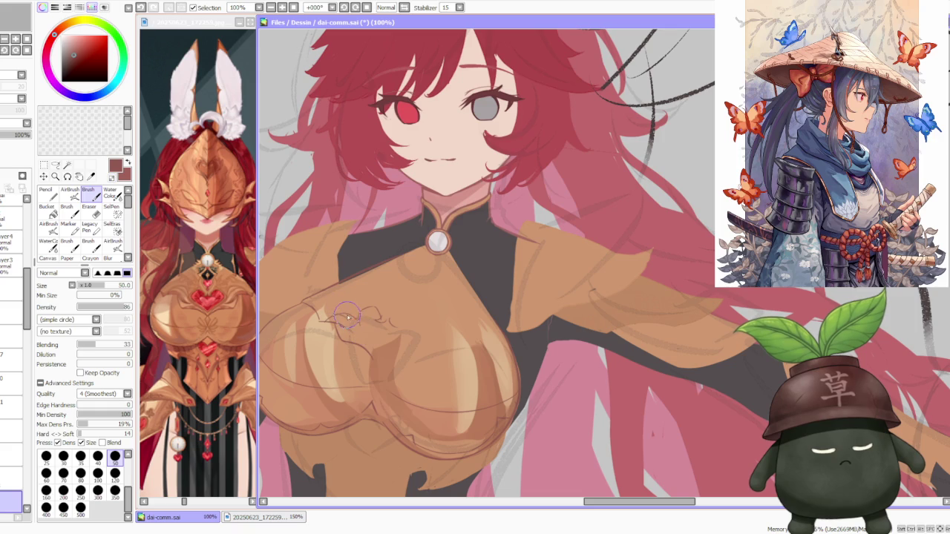
Step: Sketch and redraw the first stroke over the heart ornament, then zoom into the chest
{"action": "left_click_drag", "start_coordinate": [353, 319], "coordinate": [377, 351]}
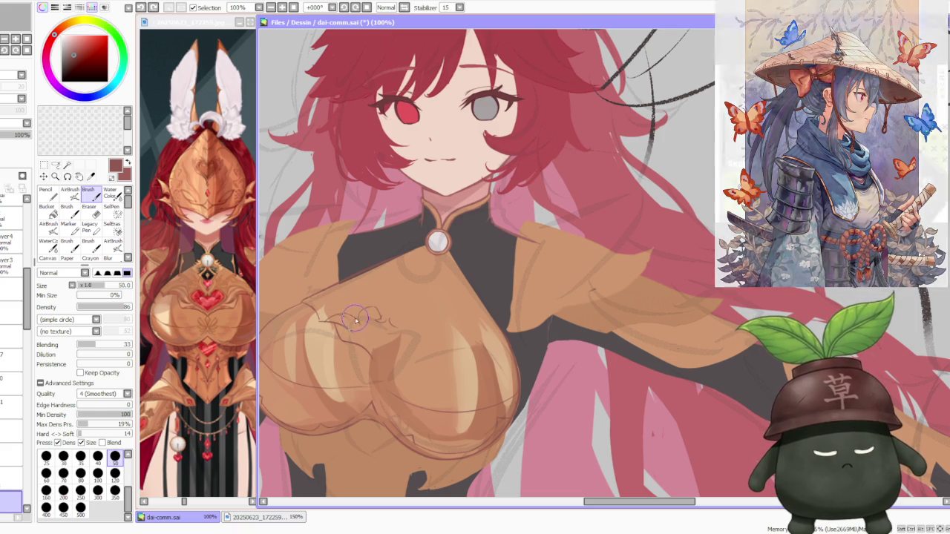
{"action": "key", "text": "ctrl+z"}
{"action": "key", "text": "ctrl+z"}
{"action": "left_click_drag", "start_coordinate": [356, 319], "coordinate": [380, 345]}
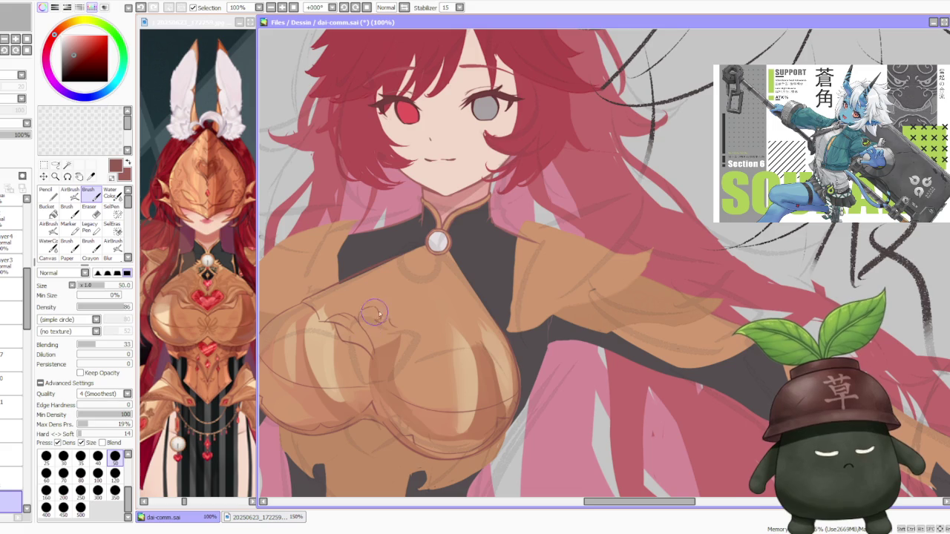
{"action": "scroll", "coordinate": [338, 394], "scroll_direction": "up", "scroll_amount": 1}
{"action": "key", "text": "h"}
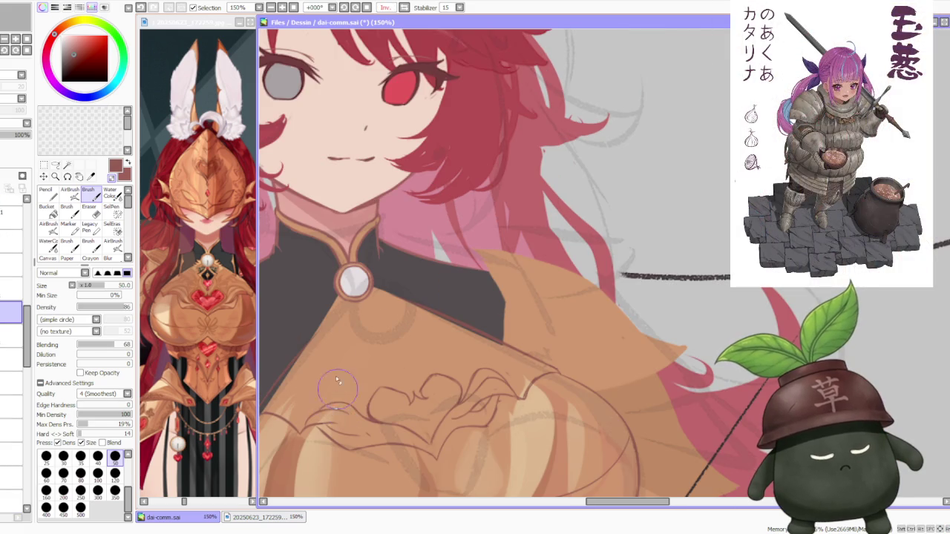
Step: Sketch heart ornament lines on the chest armor, undoing the unsatisfactory strokes
{"action": "left_click_drag", "start_coordinate": [308, 414], "coordinate": [368, 392]}
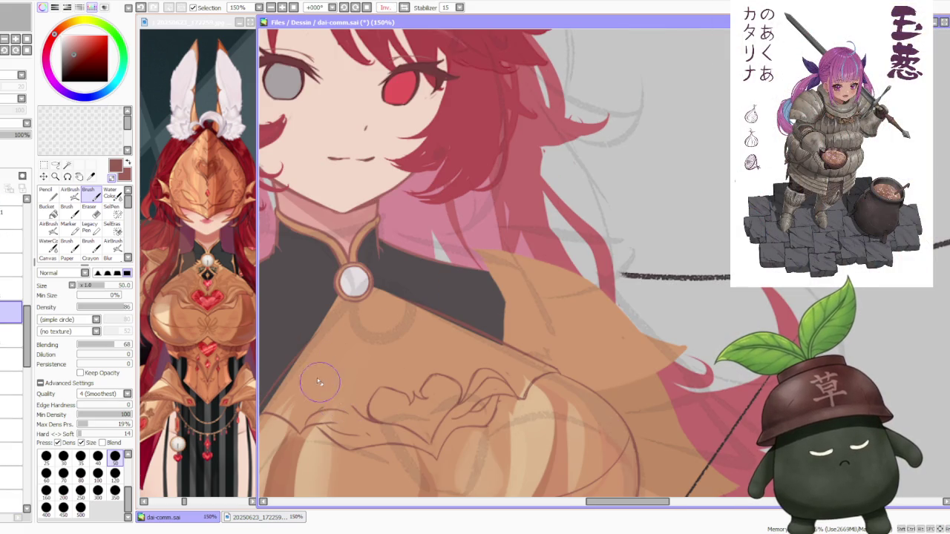
{"action": "mouse_move", "coordinate": [319, 415]}
{"action": "left_mouse_down"}
{"action": "mouse_move", "coordinate": [360, 419]}
{"action": "mouse_move", "coordinate": [367, 394]}
{"action": "mouse_move", "coordinate": [362, 417]}
{"action": "left_mouse_up"}
{"action": "key", "text": "ctrl+z"}
{"action": "key", "text": "ctrl+z"}
{"action": "key", "text": "ctrl+z"}
{"action": "mouse_move", "coordinate": [349, 375]}
{"action": "left_mouse_down"}
{"action": "mouse_move", "coordinate": [308, 406]}
{"action": "mouse_move", "coordinate": [320, 410]}
{"action": "left_mouse_up"}
{"action": "key", "text": "ctrl+z"}
{"action": "key", "text": "ctrl+z"}
{"action": "mouse_move", "coordinate": [349, 375]}
{"action": "left_mouse_down"}
{"action": "mouse_move", "coordinate": [304, 415]}
{"action": "mouse_move", "coordinate": [338, 397]}
{"action": "mouse_move", "coordinate": [327, 416]}
{"action": "mouse_move", "coordinate": [349, 405]}
{"action": "left_mouse_up"}
{"action": "key", "text": "ctrl+z"}
{"action": "key", "text": "ctrl+z"}
{"action": "key", "text": "ctrl+z"}
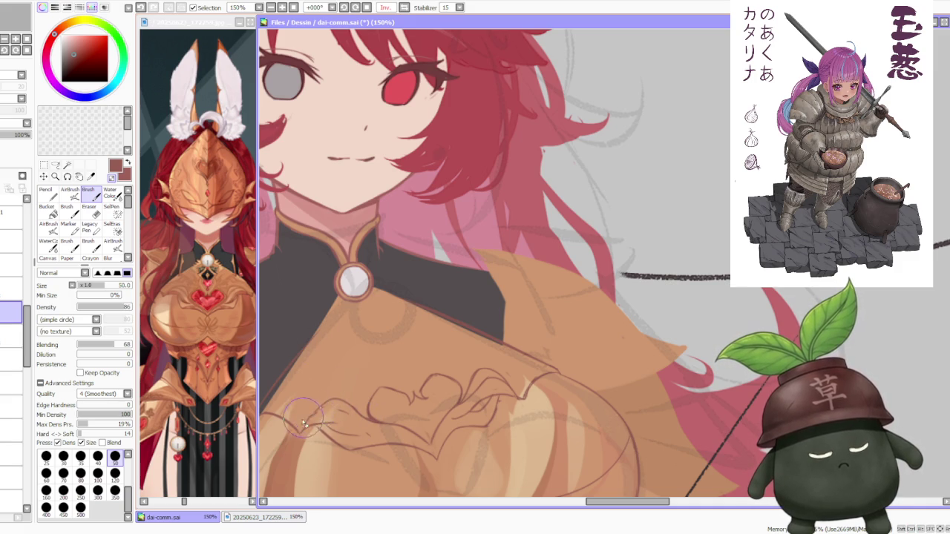
{"action": "mouse_move", "coordinate": [315, 414]}
{"action": "left_mouse_down"}
{"action": "mouse_move", "coordinate": [336, 409]}
{"action": "mouse_move", "coordinate": [306, 425]}
{"action": "mouse_move", "coordinate": [357, 421]}
{"action": "mouse_move", "coordinate": [407, 438]}
{"action": "mouse_move", "coordinate": [393, 405]}
{"action": "left_mouse_up"}
{"action": "key", "text": "ctrl+z"}
{"action": "key", "text": "ctrl+z"}
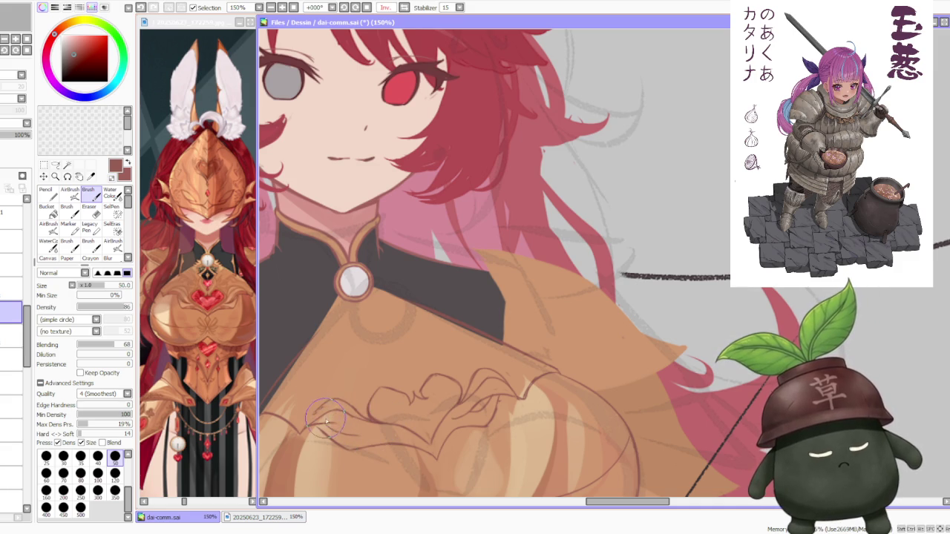
{"action": "key", "text": "ctrl+z"}
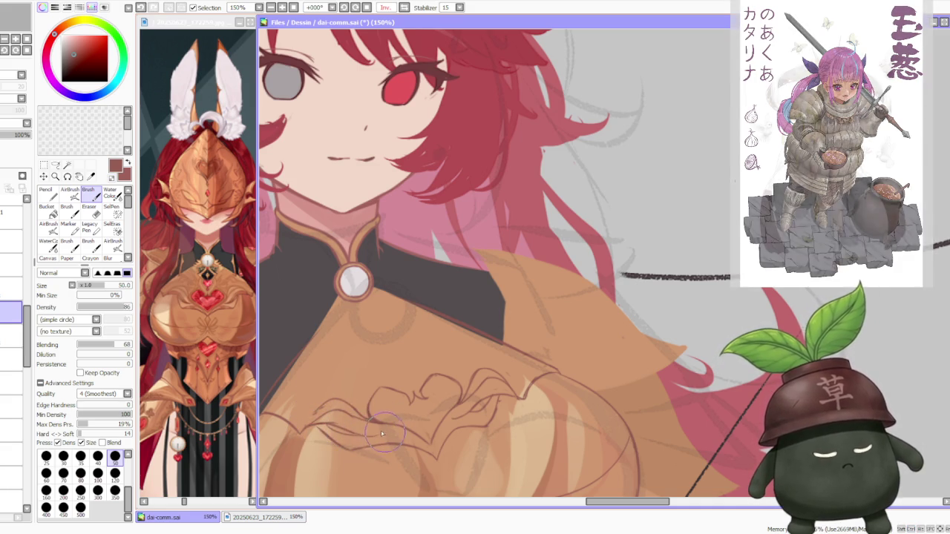
{"action": "key", "text": "ctrl+z"}
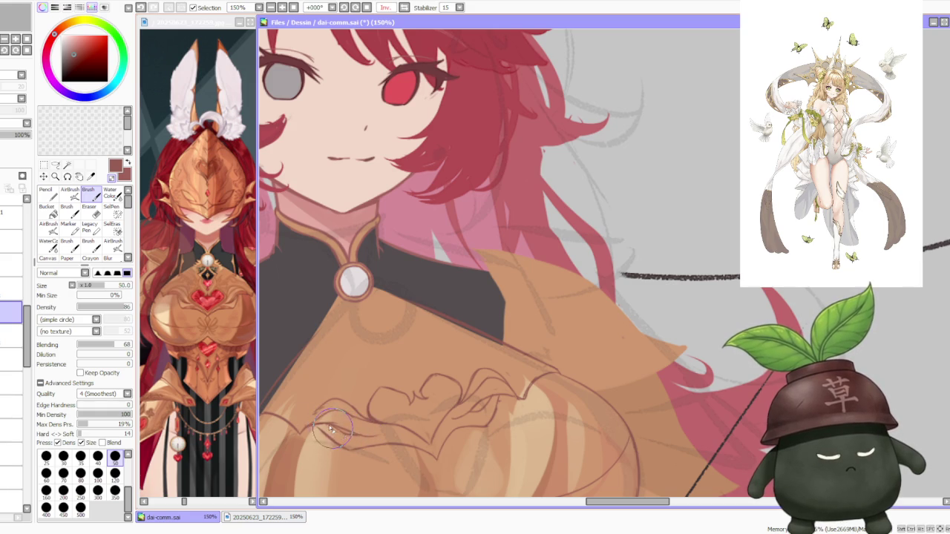
{"action": "key", "text": "ctrl+z"}
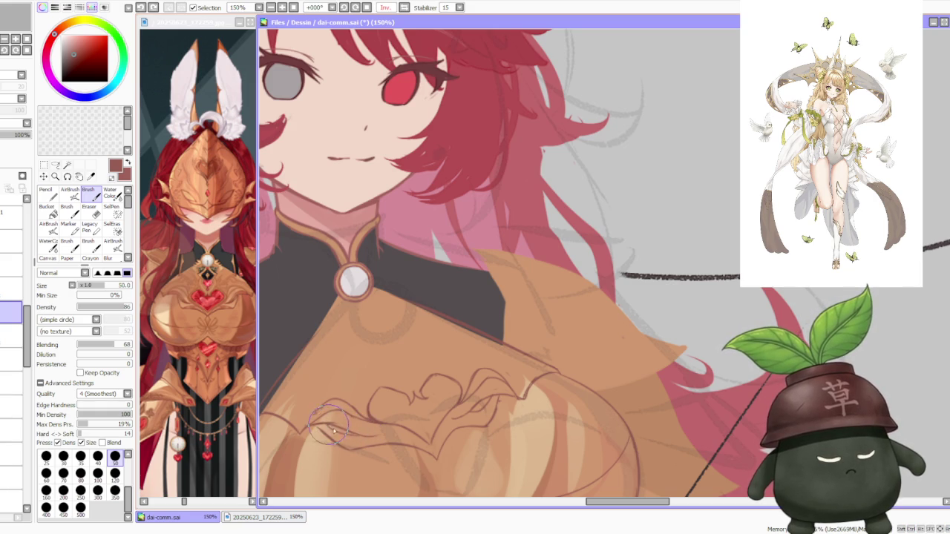
{"action": "key", "text": "ctrl+z"}
{"action": "key", "text": "ctrl+z"}
Step: Redraw small strokes at the heart ornament's left edge and lower left
{"action": "left_click_drag", "start_coordinate": [361, 438], "coordinate": [375, 420]}
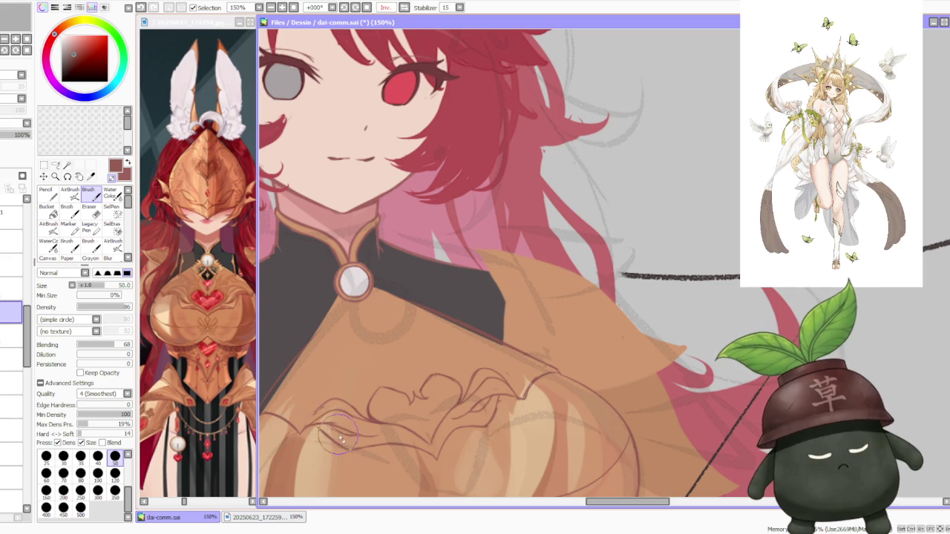
{"action": "left_click_drag", "start_coordinate": [286, 424], "coordinate": [317, 423]}
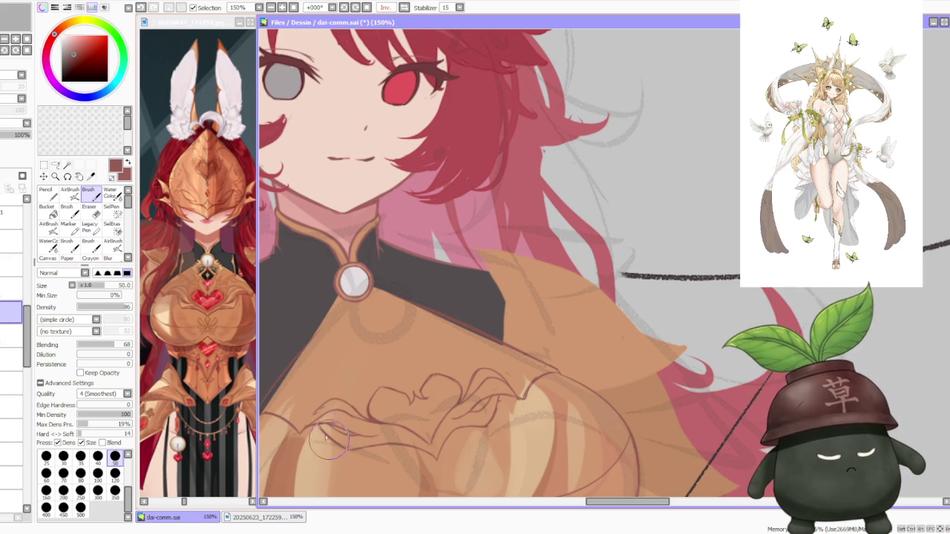
{"action": "scroll", "coordinate": [338, 348], "scroll_direction": "down", "scroll_amount": 2}
{"action": "scroll", "coordinate": [338, 368], "scroll_direction": "up", "scroll_amount": 2}
{"action": "scroll", "coordinate": [305, 354], "scroll_direction": "up", "scroll_amount": 1}
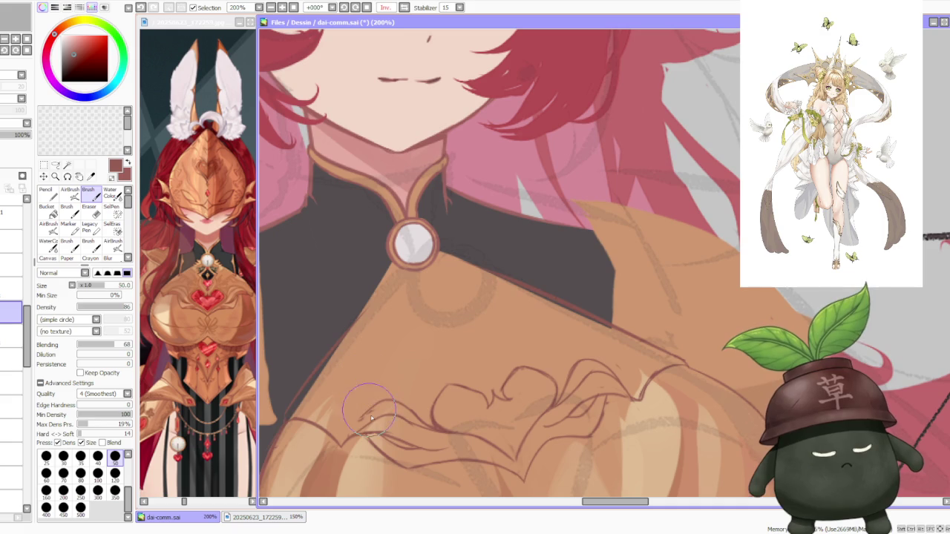
Step: Redraw the heart ornament's lower-left curve, undoing attempts until it sits right
{"action": "mouse_move", "coordinate": [364, 429]}
{"action": "left_mouse_down"}
{"action": "mouse_move", "coordinate": [403, 423]}
{"action": "mouse_move", "coordinate": [367, 432]}
{"action": "left_mouse_up"}
{"action": "key", "text": "ctrl+z"}
{"action": "left_click_drag", "start_coordinate": [444, 401], "coordinate": [406, 446]}
{"action": "key", "text": "ctrl+z"}
{"action": "mouse_move", "coordinate": [438, 401]}
{"action": "left_mouse_down"}
{"action": "mouse_move", "coordinate": [401, 442]}
{"action": "mouse_move", "coordinate": [358, 423]}
{"action": "left_mouse_up"}
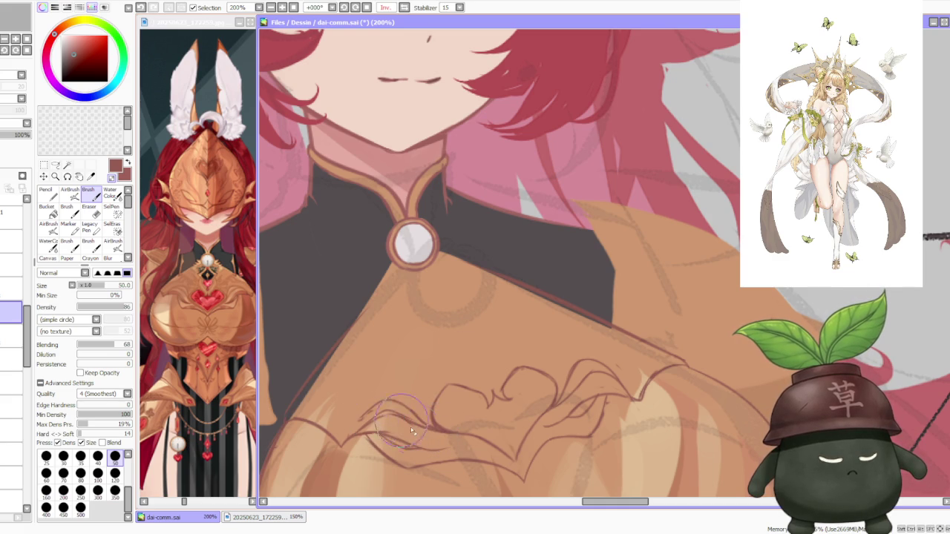
{"action": "left_click_drag", "start_coordinate": [438, 400], "coordinate": [405, 426]}
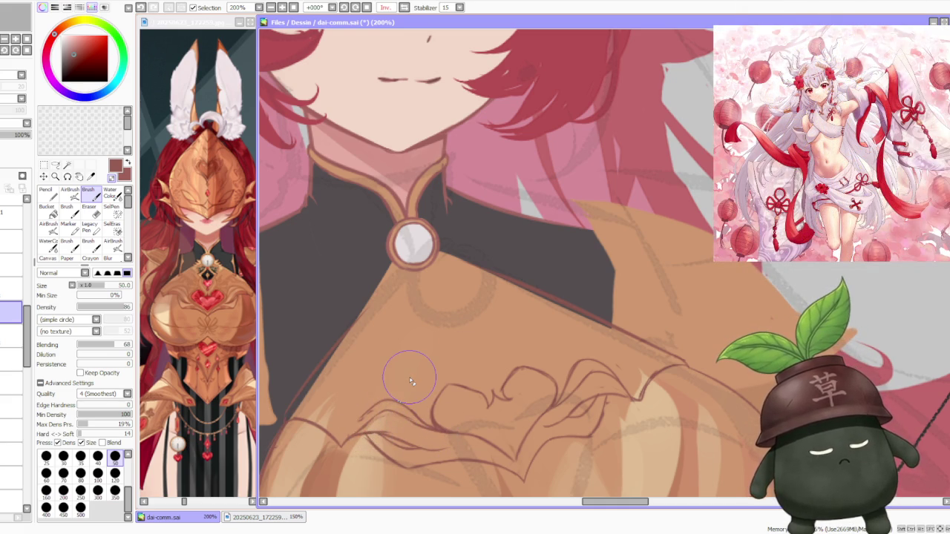
{"action": "key", "text": "ctrl+z"}
{"action": "left_click_drag", "start_coordinate": [371, 412], "coordinate": [334, 445]}
{"action": "key", "text": "ctrl+z"}
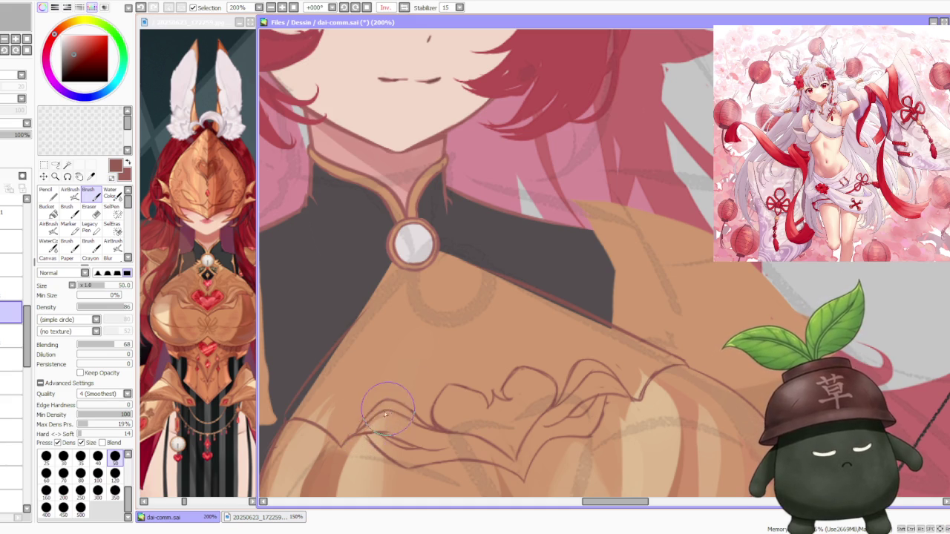
{"action": "scroll", "coordinate": [429, 362], "scroll_direction": "down", "scroll_amount": 1}
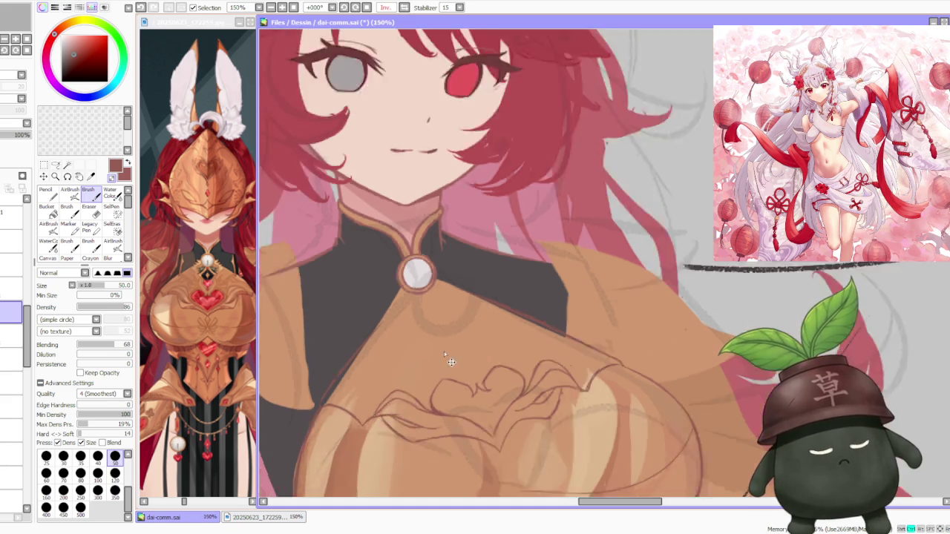
{"action": "scroll", "coordinate": [430, 362], "scroll_direction": "down", "scroll_amount": 1}
{"action": "scroll", "coordinate": [464, 318], "scroll_direction": "up", "scroll_amount": 2}
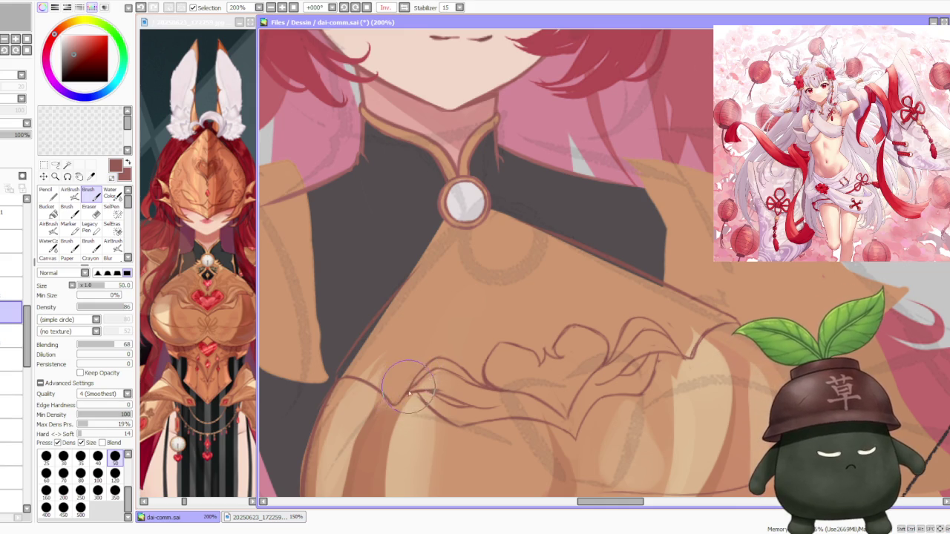
{"action": "scroll", "coordinate": [490, 305], "scroll_direction": "down", "scroll_amount": 3}
{"action": "scroll", "coordinate": [573, 256], "scroll_direction": "down", "scroll_amount": 1}
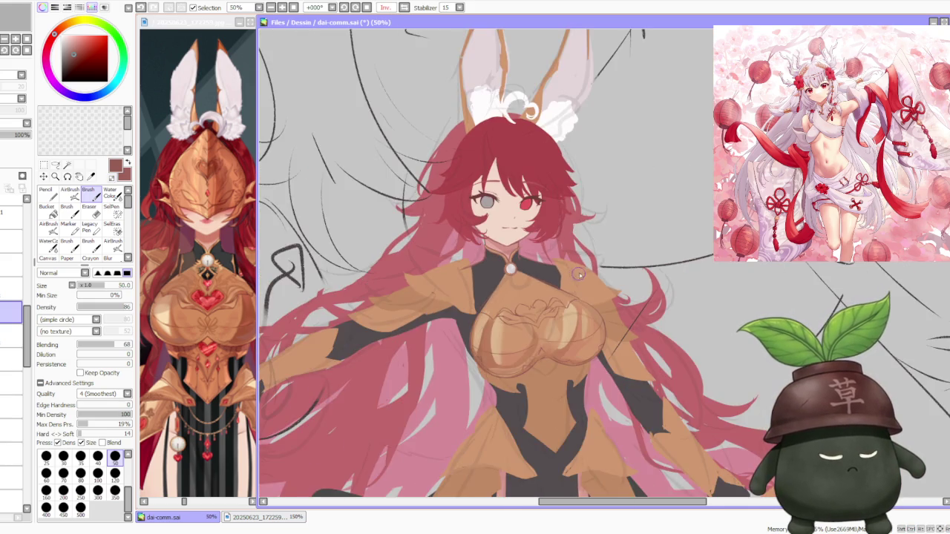
{"action": "scroll", "coordinate": [576, 266], "scroll_direction": "up", "scroll_amount": 2}
{"action": "scroll", "coordinate": [564, 282], "scroll_direction": "up", "scroll_amount": 2}
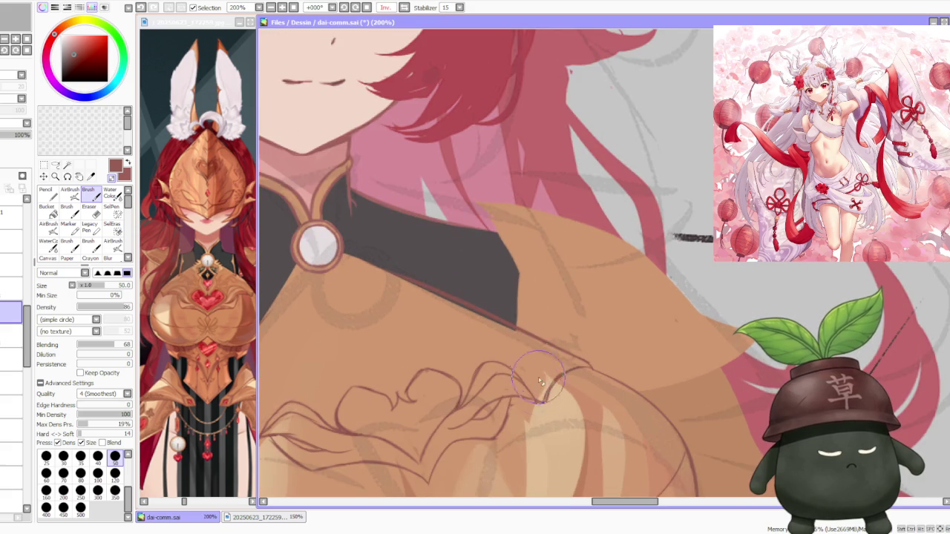
{"action": "scroll", "coordinate": [540, 401], "scroll_direction": "down", "scroll_amount": 2}
{"action": "scroll", "coordinate": [482, 404], "scroll_direction": "up", "scroll_amount": 2}
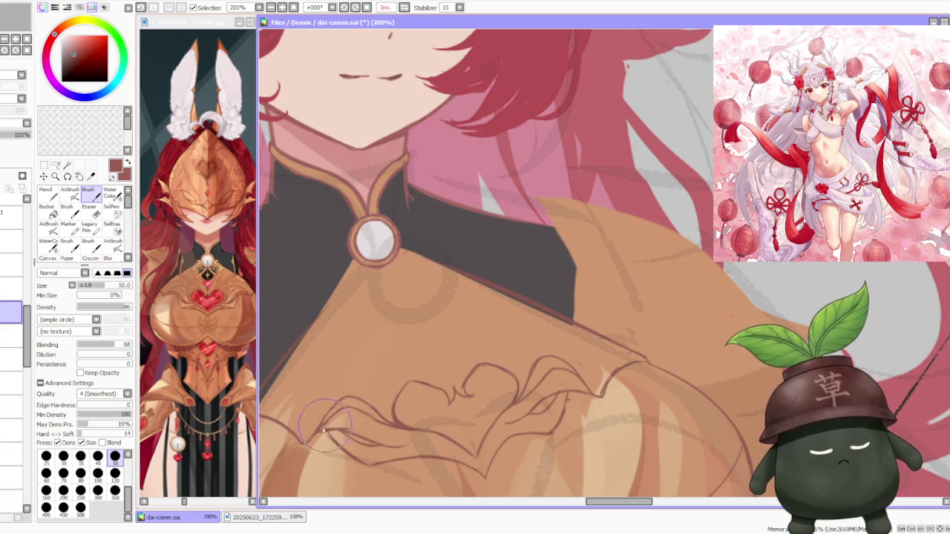
{"action": "scroll", "coordinate": [479, 327], "scroll_direction": "down", "scroll_amount": 1}
{"action": "scroll", "coordinate": [481, 330], "scroll_direction": "up", "scroll_amount": 1}
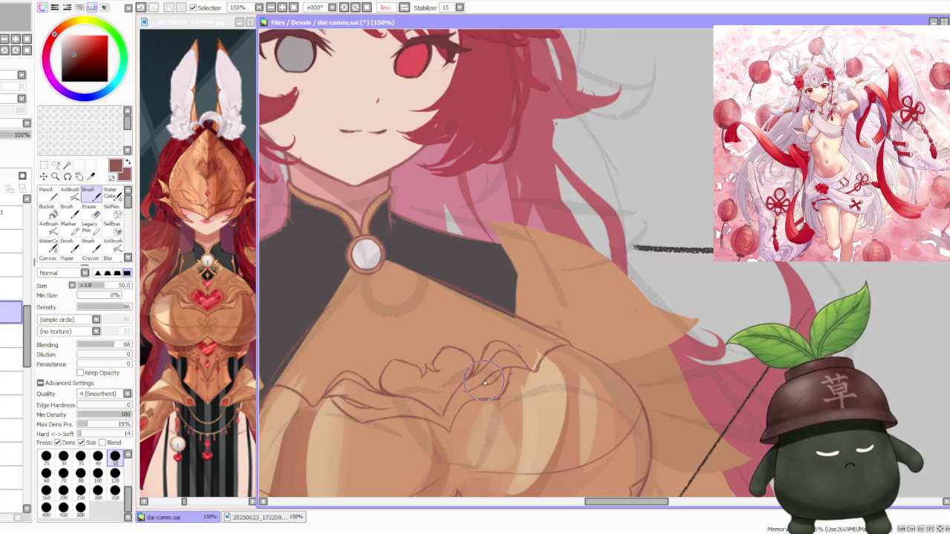
{"action": "scroll", "coordinate": [486, 319], "scroll_direction": "down", "scroll_amount": 2}
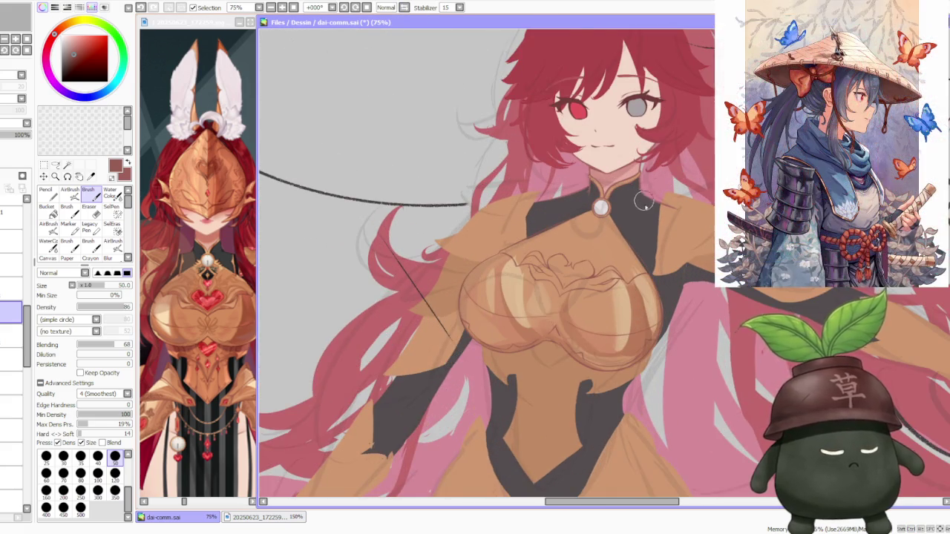
{"action": "scroll", "coordinate": [653, 215], "scroll_direction": "up", "scroll_amount": 1}
{"action": "scroll", "coordinate": [602, 295], "scroll_direction": "up", "scroll_amount": 1}
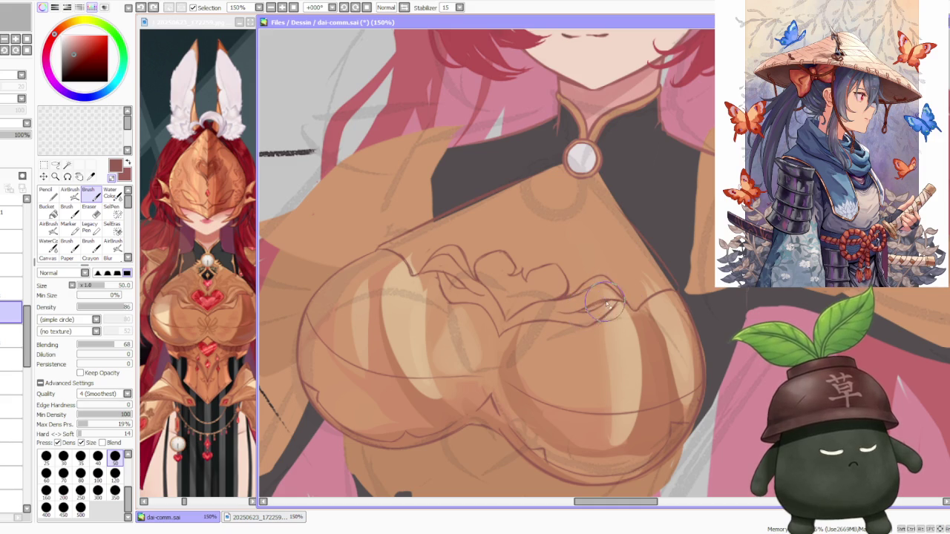
{"action": "scroll", "coordinate": [622, 297], "scroll_direction": "down", "scroll_amount": 4}
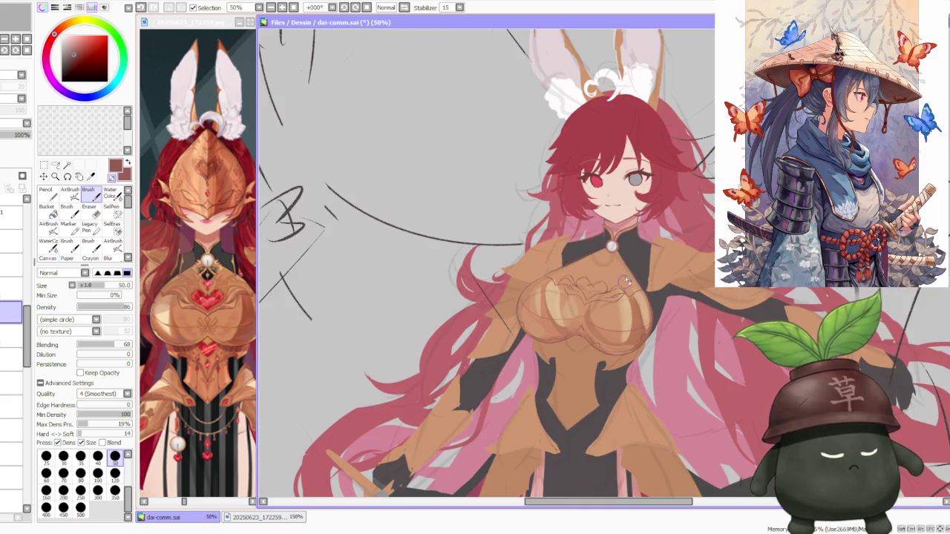
{"action": "scroll", "coordinate": [645, 246], "scroll_direction": "up", "scroll_amount": 1}
{"action": "scroll", "coordinate": [627, 249], "scroll_direction": "up", "scroll_amount": 1}
{"action": "scroll", "coordinate": [615, 251], "scroll_direction": "up", "scroll_amount": 1}
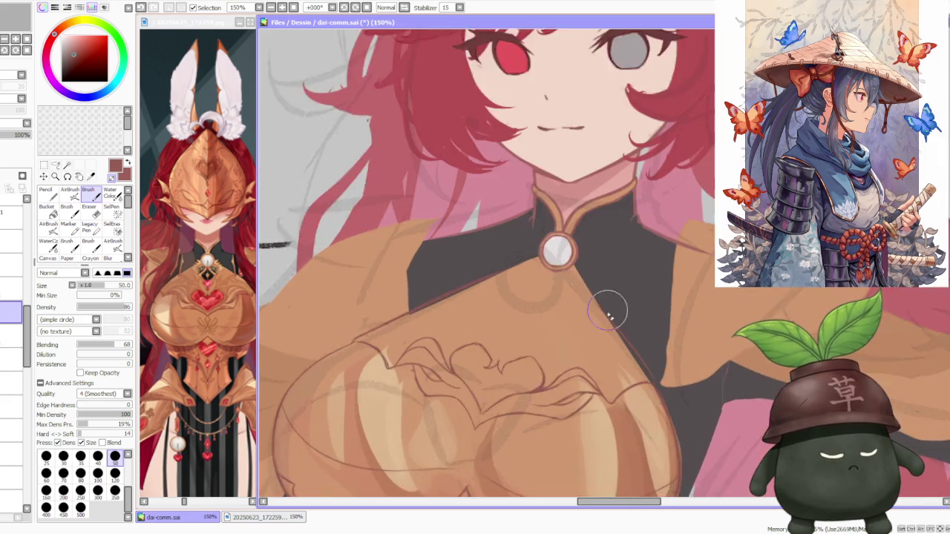
{"action": "scroll", "coordinate": [611, 287], "scroll_direction": "up", "scroll_amount": 1}
{"action": "scroll", "coordinate": [587, 393], "scroll_direction": "down", "scroll_amount": 2}
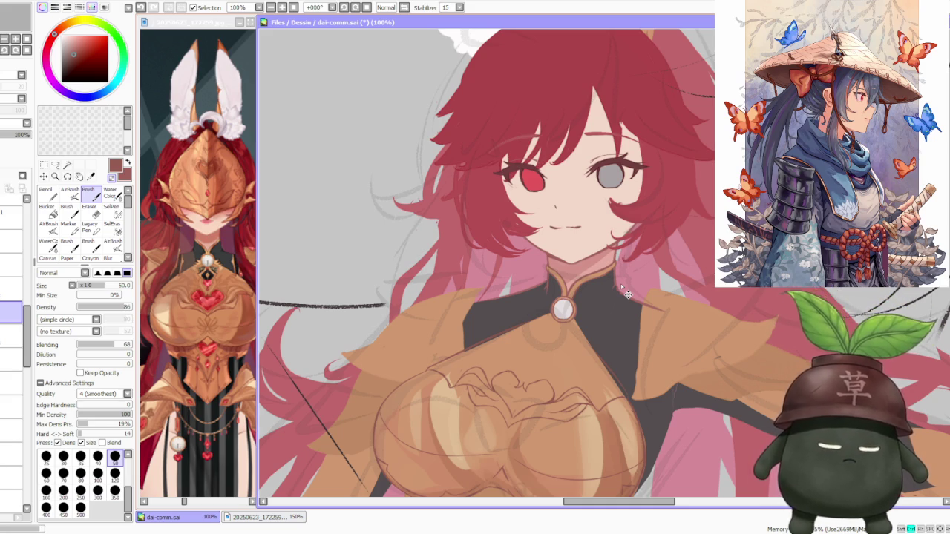
{"action": "key", "text": "alt+Tab"}
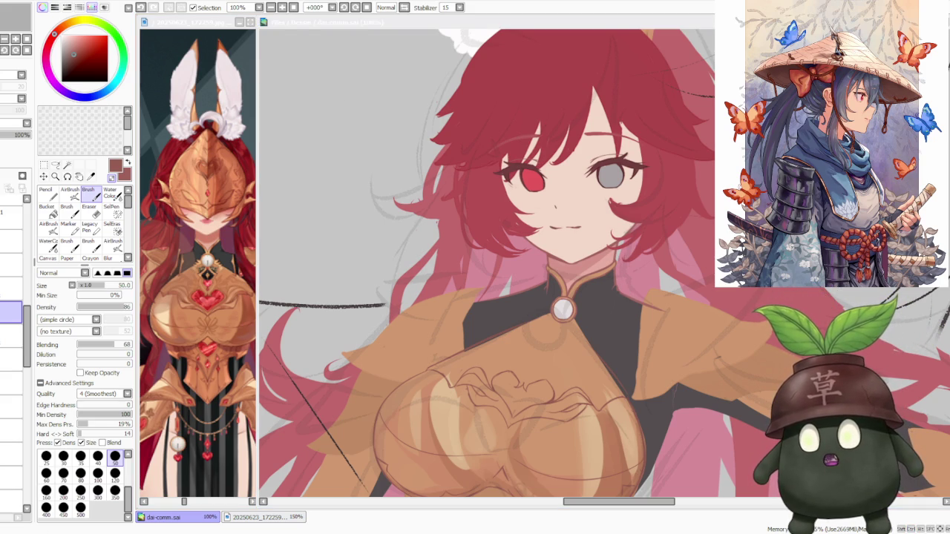
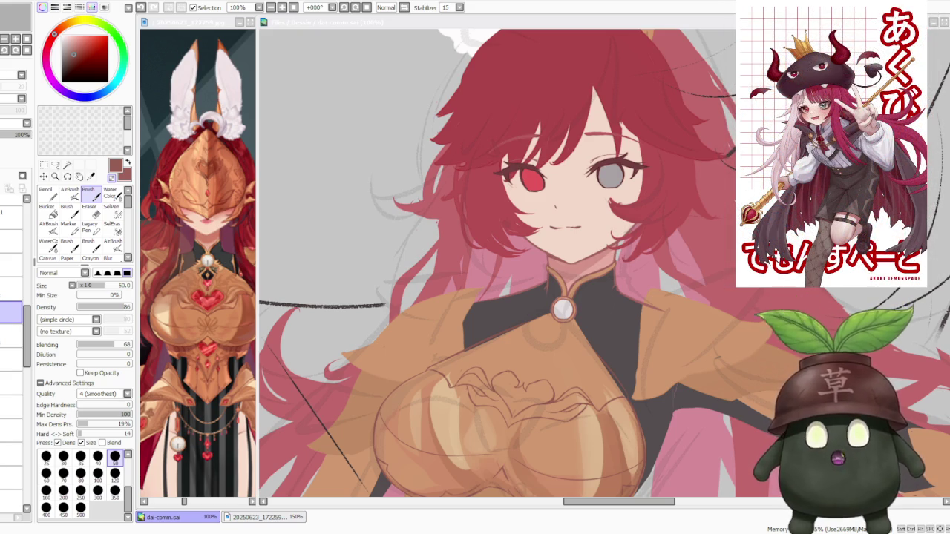
Step: Check the armour reference image, then return to the main illustration
{"action": "scroll", "coordinate": [497, 267], "scroll_direction": "down", "scroll_amount": 2}
{"action": "scroll", "coordinate": [497, 267], "scroll_direction": "down", "scroll_amount": 2}
{"action": "scroll", "coordinate": [497, 267], "scroll_direction": "down", "scroll_amount": 2}
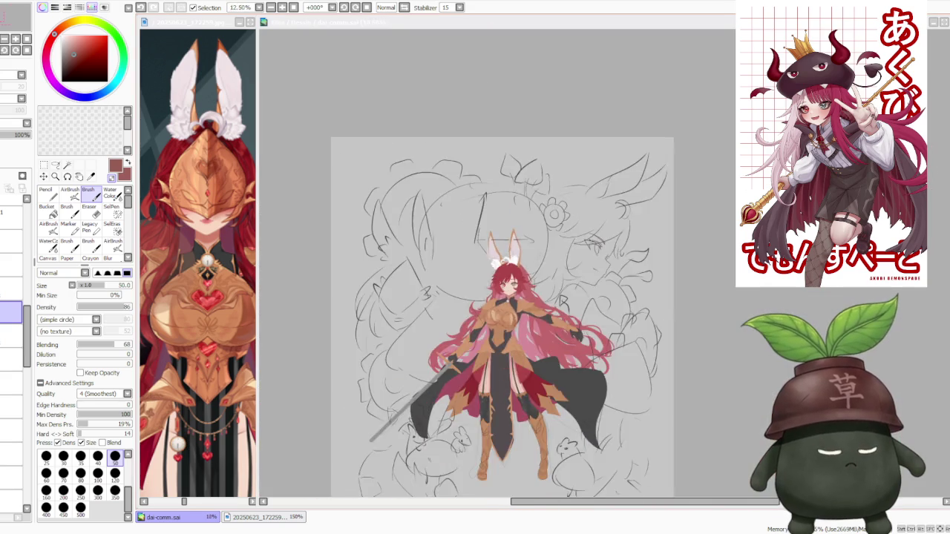
{"action": "scroll", "coordinate": [637, 243], "scroll_direction": "up", "scroll_amount": 2}
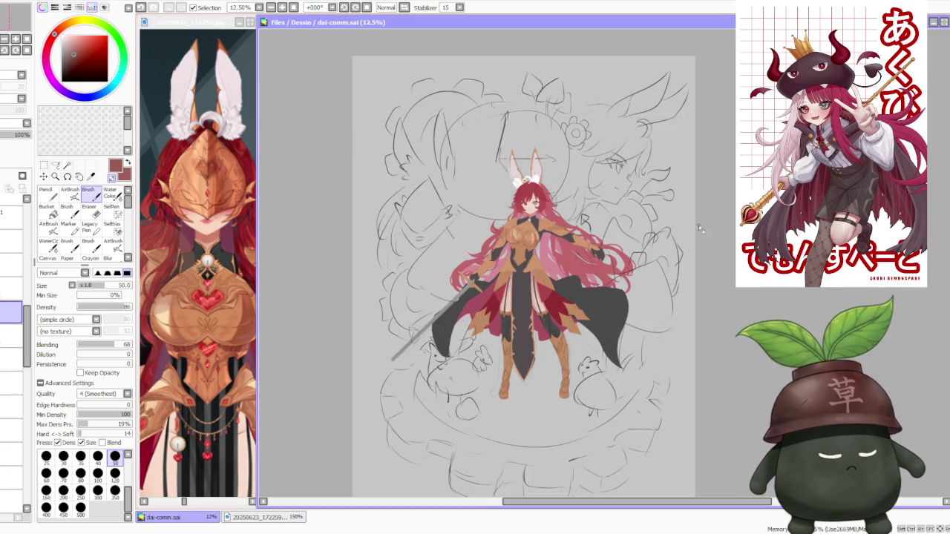
{"action": "scroll", "coordinate": [637, 243], "scroll_direction": "down", "scroll_amount": 1}
{"action": "scroll", "coordinate": [637, 243], "scroll_direction": "up", "scroll_amount": 3}
{"action": "scroll", "coordinate": [564, 223], "scroll_direction": "up", "scroll_amount": 2}
{"action": "scroll", "coordinate": [520, 202], "scroll_direction": "up", "scroll_amount": 2}
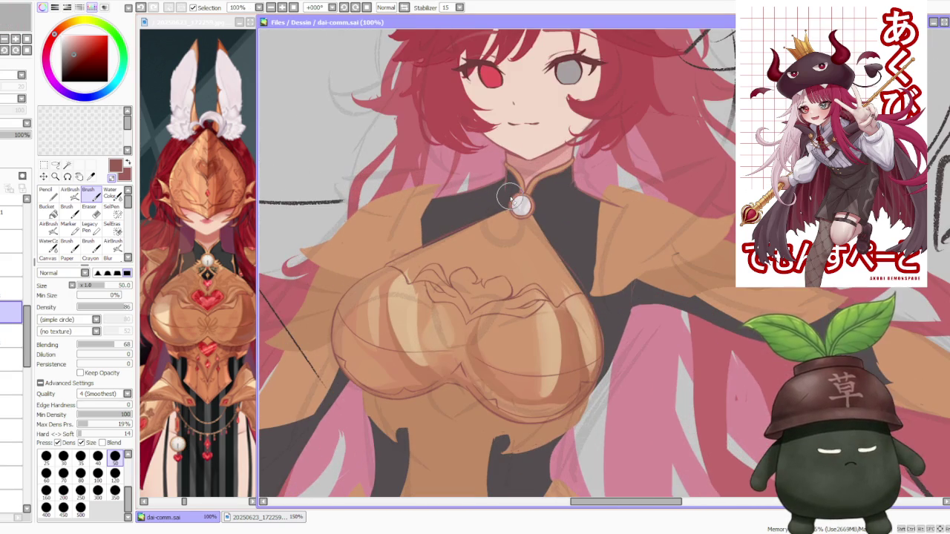
{"action": "left_click", "coordinate": [222, 271]}
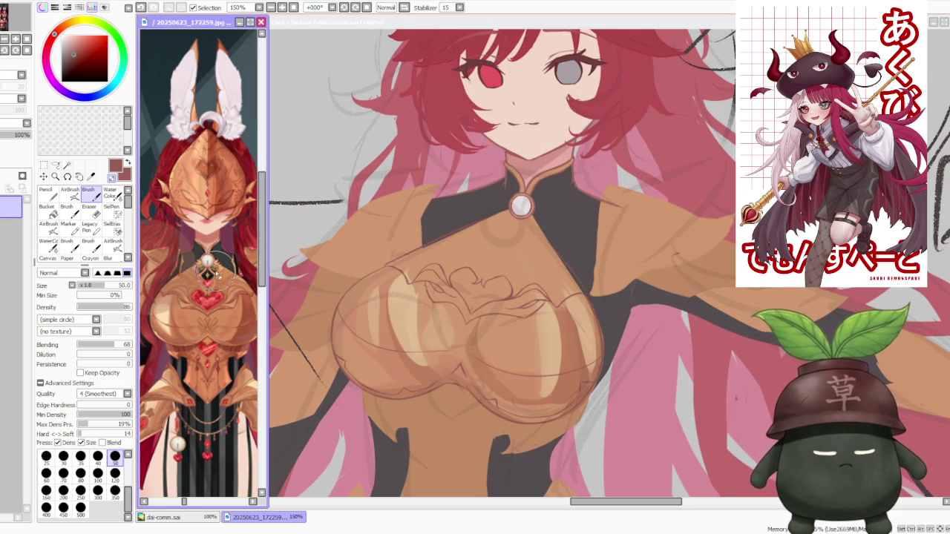
{"action": "scroll", "coordinate": [223, 271], "scroll_direction": "down", "scroll_amount": 1}
{"action": "scroll", "coordinate": [212, 271], "scroll_direction": "up", "scroll_amount": 1}
{"action": "scroll", "coordinate": [207, 272], "scroll_direction": "up", "scroll_amount": 1}
{"action": "scroll", "coordinate": [204, 273], "scroll_direction": "up", "scroll_amount": 1}
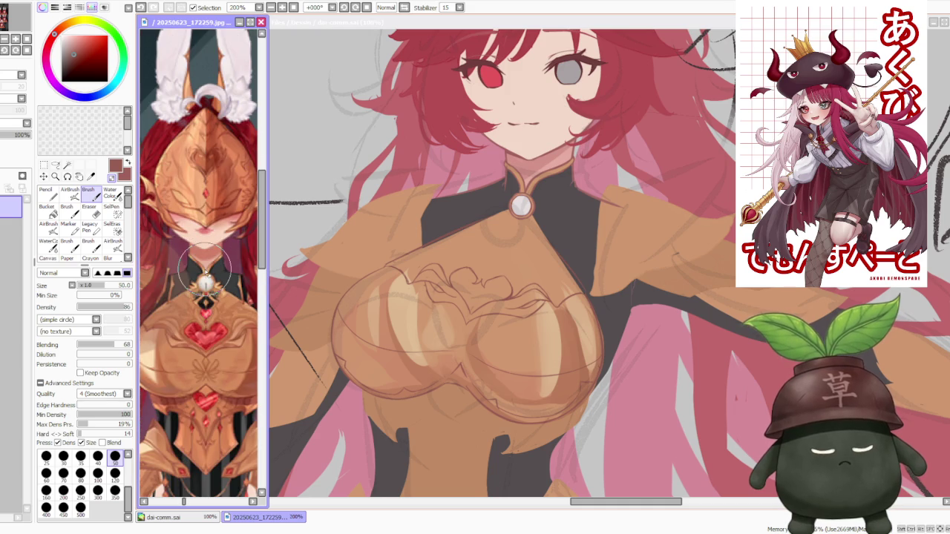
{"action": "left_click", "coordinate": [496, 256]}
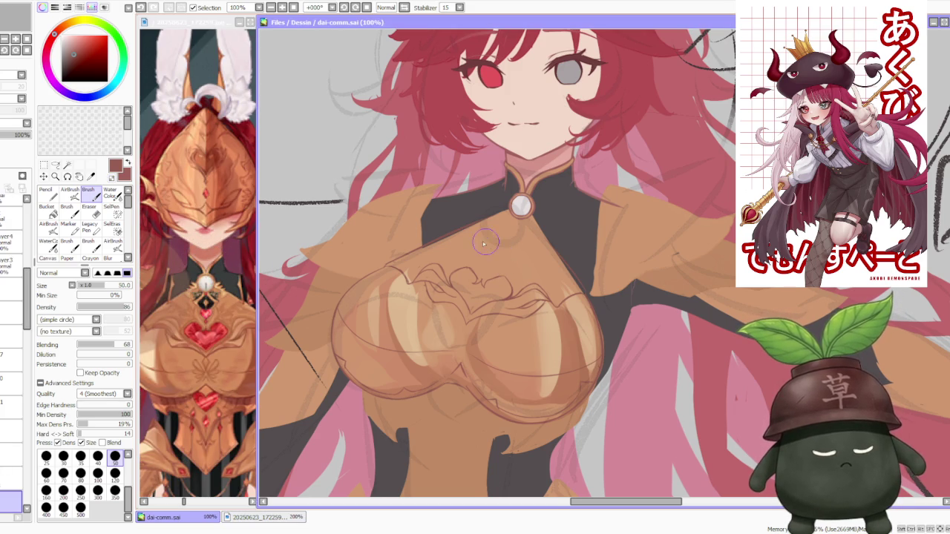
{"action": "scroll", "coordinate": [490, 267], "scroll_direction": "up", "scroll_amount": 1}
Step: Sketch the small heart and curling leaf lines at the top of the chest ornament
{"action": "left_click_drag", "start_coordinate": [475, 284], "coordinate": [511, 259]}
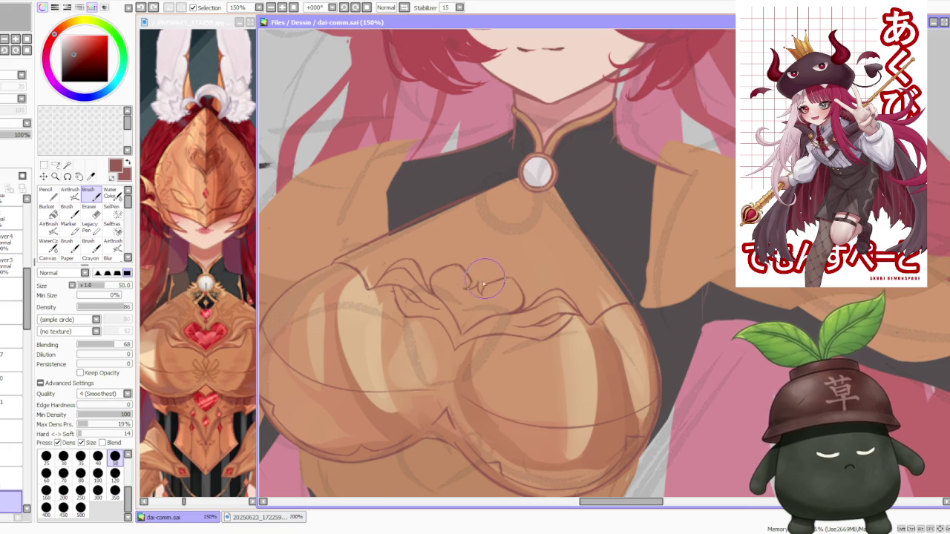
{"action": "left_click_drag", "start_coordinate": [470, 287], "coordinate": [492, 285]}
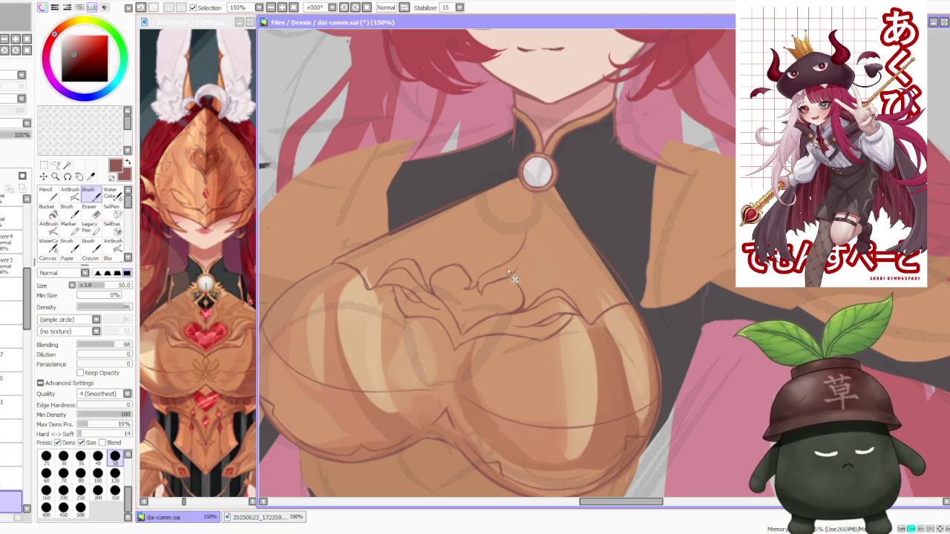
{"action": "left_click_drag", "start_coordinate": [522, 251], "coordinate": [479, 285]}
{"action": "left_click_drag", "start_coordinate": [528, 241], "coordinate": [480, 268]}
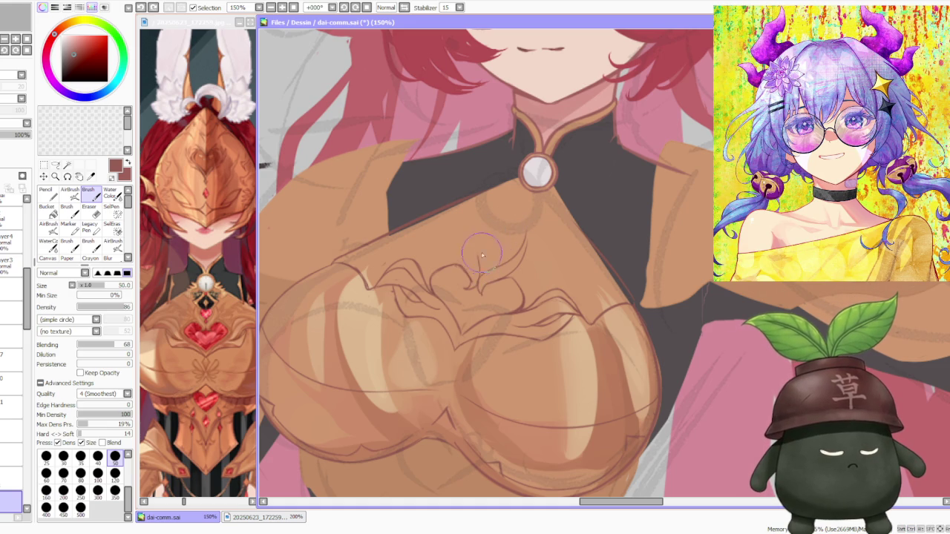
{"action": "mouse_move", "coordinate": [479, 276]}
{"action": "left_mouse_down"}
{"action": "mouse_move", "coordinate": [495, 237]}
{"action": "mouse_move", "coordinate": [476, 262]}
{"action": "mouse_move", "coordinate": [479, 238]}
{"action": "left_mouse_up"}
{"action": "key", "text": "ctrl+z"}
{"action": "left_click_drag", "start_coordinate": [472, 280], "coordinate": [481, 230]}
{"action": "left_click_drag", "start_coordinate": [466, 261], "coordinate": [513, 206]}
{"action": "left_click_drag", "start_coordinate": [484, 239], "coordinate": [510, 222]}
Step: Rework the petal strokes below the heart, undoing the unwanted one
{"action": "scroll", "coordinate": [512, 219], "scroll_direction": "down", "scroll_amount": 1}
{"action": "scroll", "coordinate": [520, 211], "scroll_direction": "down", "scroll_amount": 1}
{"action": "scroll", "coordinate": [527, 204], "scroll_direction": "up", "scroll_amount": 1}
{"action": "scroll", "coordinate": [534, 199], "scroll_direction": "up", "scroll_amount": 1}
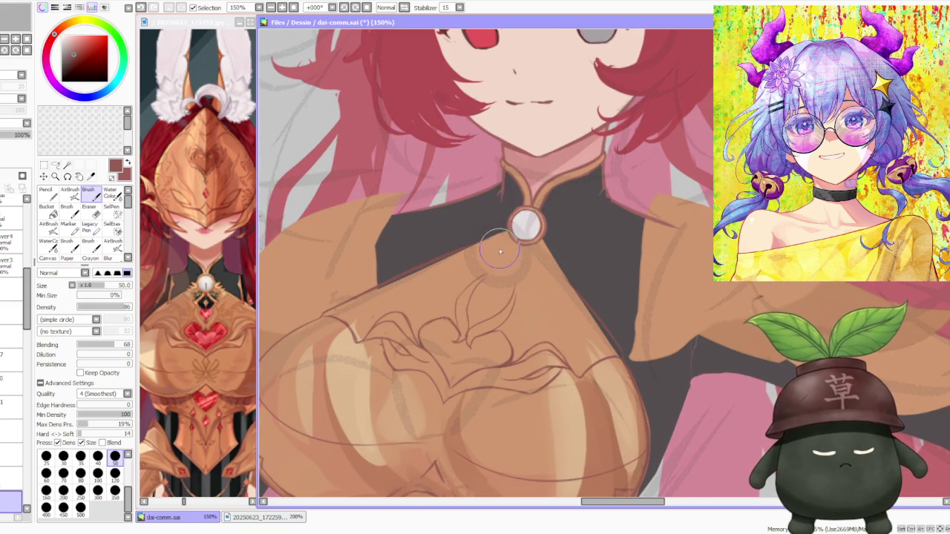
{"action": "left_click_drag", "start_coordinate": [486, 293], "coordinate": [482, 338]}
{"action": "mouse_move", "coordinate": [456, 301]}
{"action": "left_mouse_down"}
{"action": "mouse_move", "coordinate": [486, 319]}
{"action": "mouse_move", "coordinate": [478, 338]}
{"action": "left_mouse_up"}
{"action": "key", "text": "ctrl+z"}
Step: Refine the heart and petal curves, redrawing strokes after each undo
{"action": "key", "text": "ctrl+z"}
{"action": "mouse_move", "coordinate": [493, 306]}
{"action": "left_mouse_down"}
{"action": "mouse_move", "coordinate": [477, 321]}
{"action": "mouse_move", "coordinate": [490, 297]}
{"action": "left_mouse_up"}
{"action": "mouse_move", "coordinate": [464, 326]}
{"action": "left_mouse_down"}
{"action": "mouse_move", "coordinate": [490, 305]}
{"action": "mouse_move", "coordinate": [479, 299]}
{"action": "mouse_move", "coordinate": [482, 320]}
{"action": "left_mouse_up"}
{"action": "key", "text": "ctrl+z"}
{"action": "key", "text": "ctrl+z"}
{"action": "left_click_drag", "start_coordinate": [479, 278], "coordinate": [487, 303]}
{"action": "key", "text": "ctrl+z"}
{"action": "key", "text": "ctrl+z"}
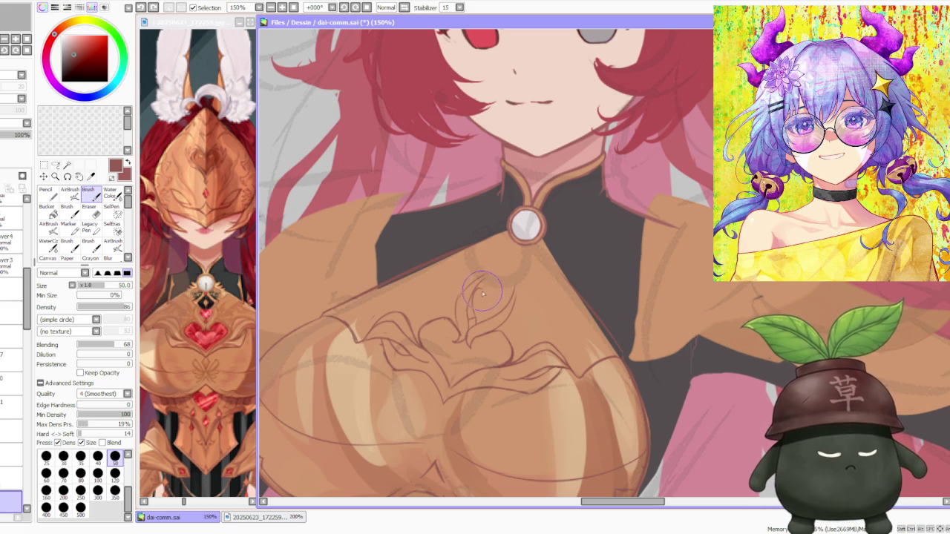
{"action": "left_click_drag", "start_coordinate": [489, 293], "coordinate": [476, 318]}
{"action": "mouse_move", "coordinate": [475, 280]}
{"action": "left_mouse_down"}
{"action": "mouse_move", "coordinate": [466, 285]}
{"action": "mouse_move", "coordinate": [488, 302]}
{"action": "mouse_move", "coordinate": [475, 321]}
{"action": "mouse_move", "coordinate": [501, 314]}
{"action": "mouse_move", "coordinate": [492, 332]}
{"action": "left_mouse_up"}
{"action": "key", "text": "ctrl+z"}
{"action": "key", "text": "ctrl+z"}
{"action": "key", "text": "ctrl+z"}
{"action": "key", "text": "ctrl+z"}
{"action": "key", "text": "ctrl+z"}
{"action": "left_click_drag", "start_coordinate": [482, 285], "coordinate": [495, 327]}
{"action": "key", "text": "ctrl+z"}
{"action": "mouse_move", "coordinate": [475, 294]}
{"action": "left_mouse_down"}
{"action": "mouse_move", "coordinate": [490, 324]}
{"action": "mouse_move", "coordinate": [492, 298]}
{"action": "left_mouse_up"}
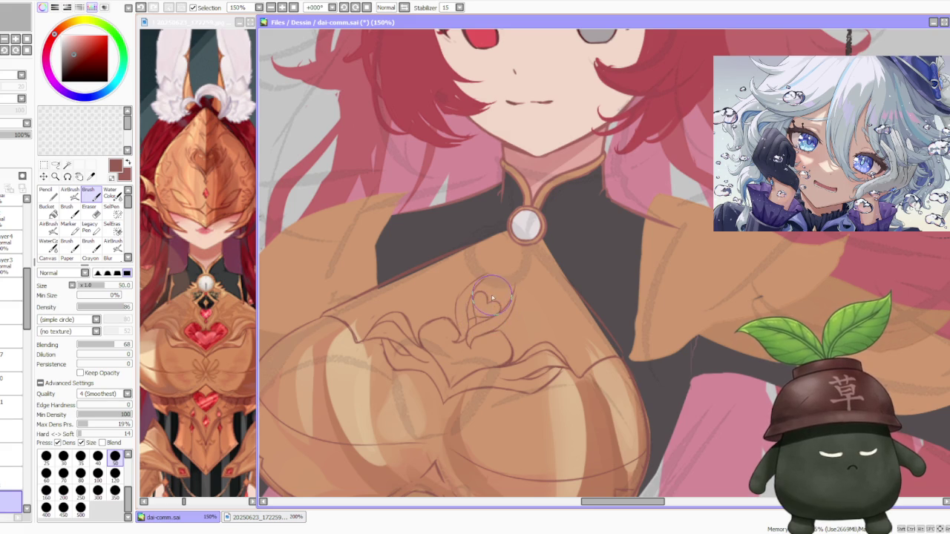
Step: Review the heart sketch and pick the freehand selection tool
{"action": "scroll", "coordinate": [515, 273], "scroll_direction": "down", "scroll_amount": 3}
{"action": "scroll", "coordinate": [509, 256], "scroll_direction": "up", "scroll_amount": 3}
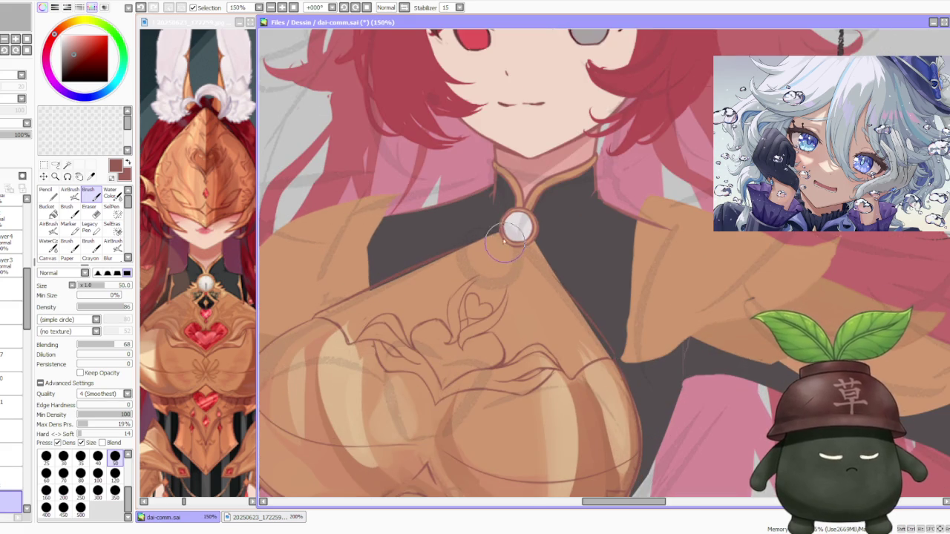
{"action": "scroll", "coordinate": [505, 244], "scroll_direction": "down", "scroll_amount": 2}
{"action": "scroll", "coordinate": [505, 243], "scroll_direction": "down", "scroll_amount": 2}
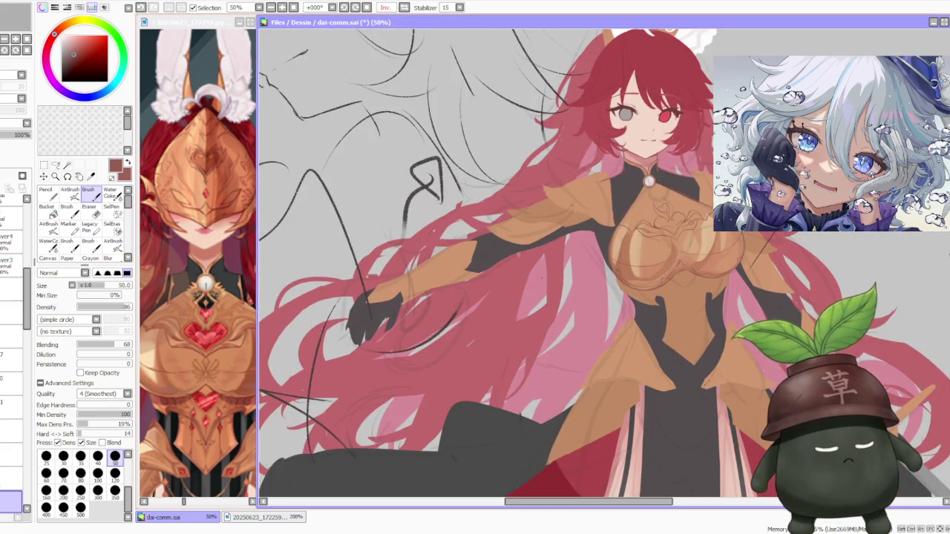
{"action": "scroll", "coordinate": [649, 223], "scroll_direction": "up", "scroll_amount": 3}
{"action": "scroll", "coordinate": [650, 223], "scroll_direction": "up", "scroll_amount": 1}
{"action": "left_click", "coordinate": [55, 164]}
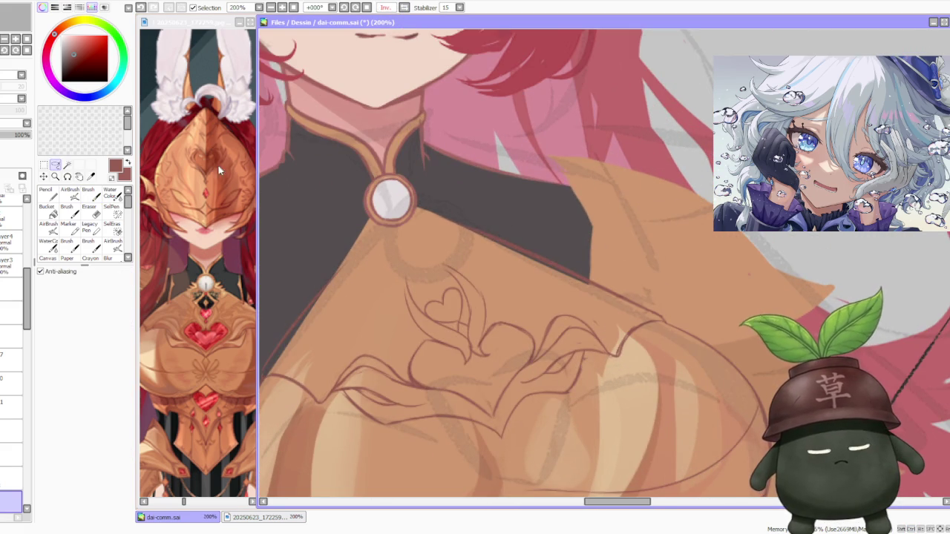
Step: Lasso the small heart and rotate it slightly clockwise with Ctrl+T
{"action": "mouse_move", "coordinate": [422, 300]}
{"action": "left_mouse_down"}
{"action": "mouse_move", "coordinate": [428, 319]}
{"action": "mouse_move", "coordinate": [434, 280]}
{"action": "left_mouse_up"}
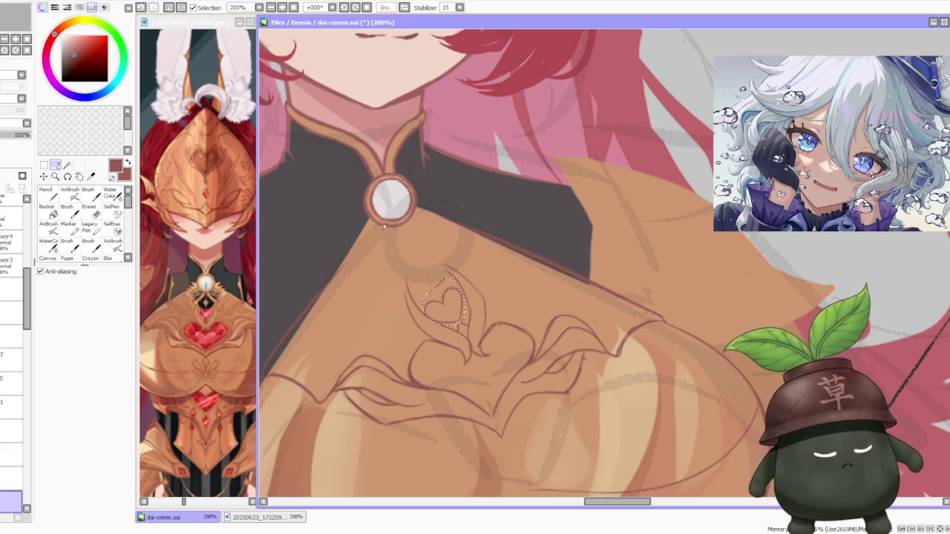
{"action": "key", "text": "ctrl+t"}
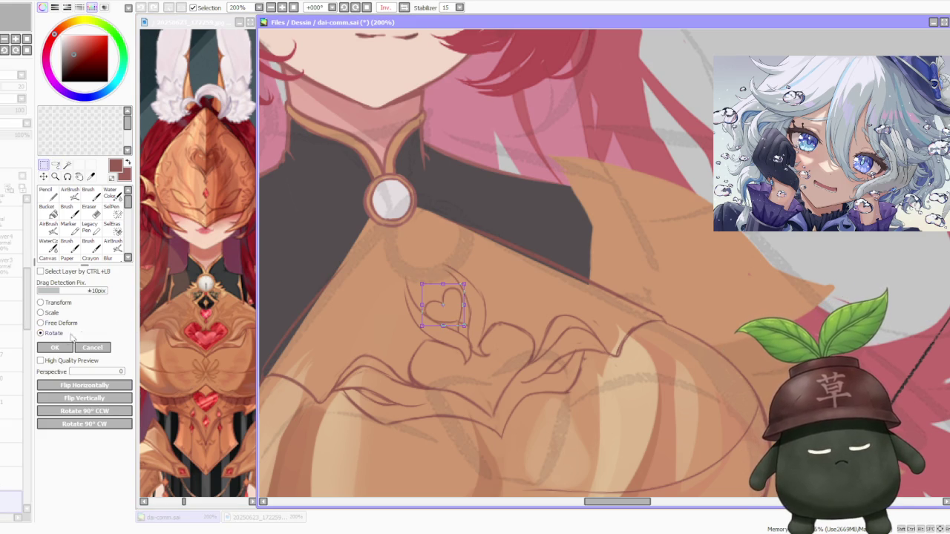
{"action": "left_click_drag", "start_coordinate": [475, 265], "coordinate": [464, 306]}
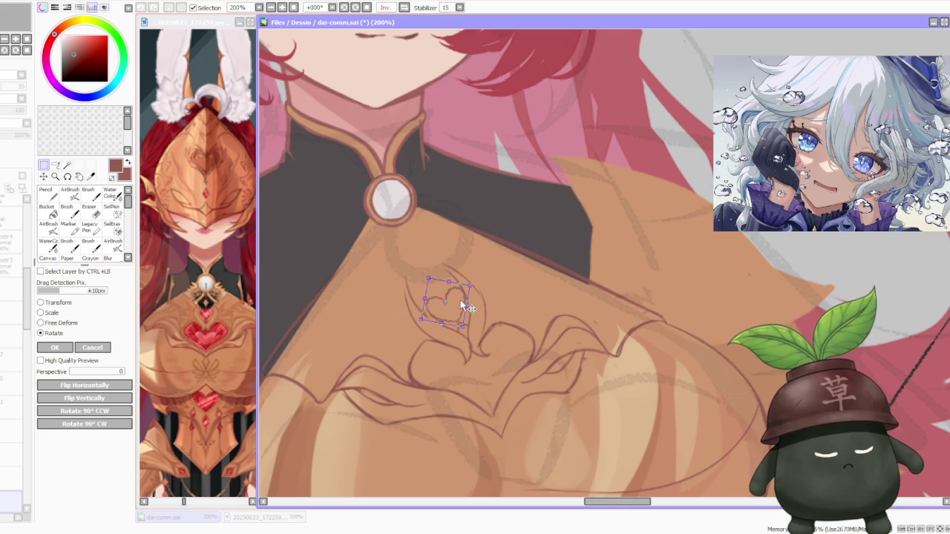
{"action": "scroll", "coordinate": [471, 245], "scroll_direction": "down", "scroll_amount": 2}
{"action": "scroll", "coordinate": [482, 227], "scroll_direction": "up", "scroll_amount": 1}
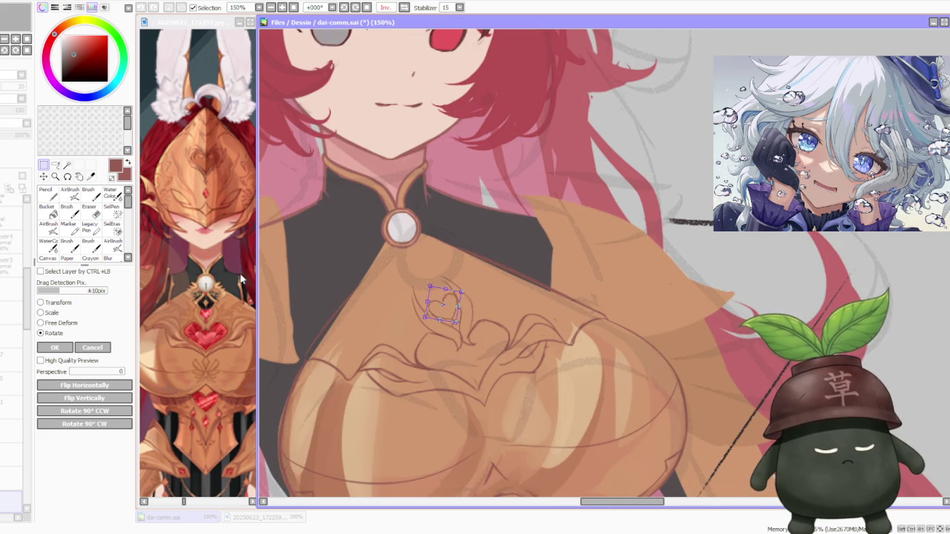
{"action": "left_click", "coordinate": [55, 347]}
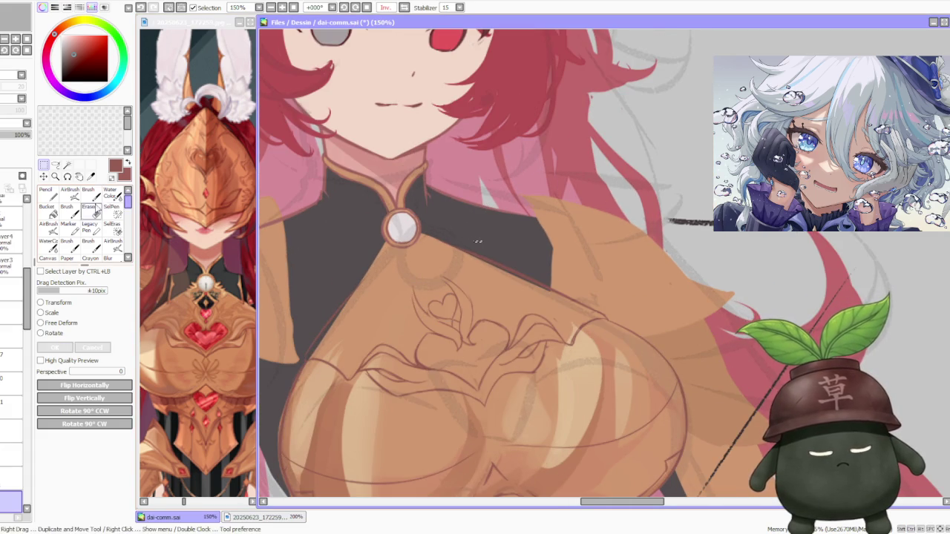
Step: Redraw the strokes around the tilted heart with the Brush, undoing misses
{"action": "left_click", "coordinate": [88, 194]}
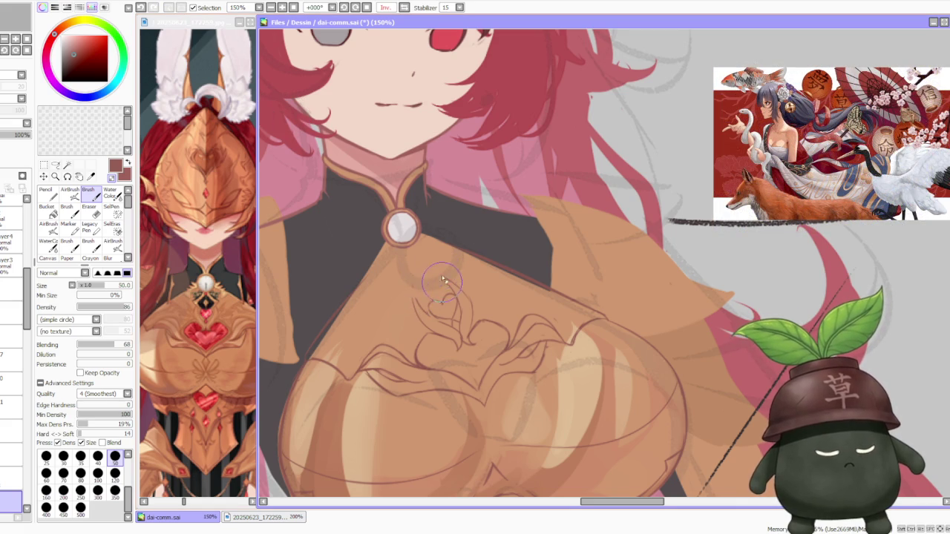
{"action": "mouse_move", "coordinate": [412, 276]}
{"action": "left_mouse_down"}
{"action": "mouse_move", "coordinate": [401, 315]}
{"action": "mouse_move", "coordinate": [460, 336]}
{"action": "mouse_move", "coordinate": [425, 327]}
{"action": "mouse_move", "coordinate": [445, 340]}
{"action": "left_mouse_up"}
{"action": "left_click_drag", "start_coordinate": [422, 299], "coordinate": [456, 331]}
{"action": "key", "text": "ctrl+z"}
{"action": "key", "text": "ctrl+z"}
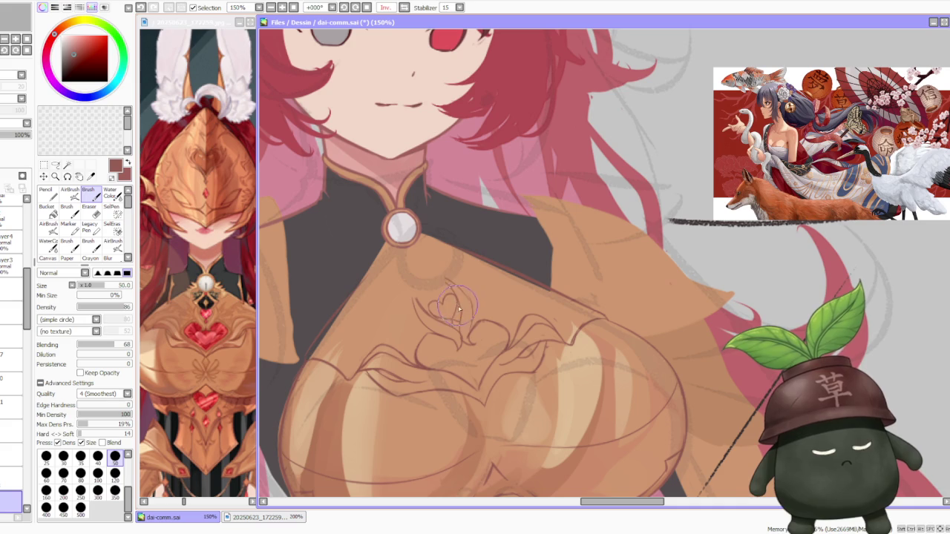
{"action": "mouse_move", "coordinate": [459, 313]}
{"action": "left_mouse_down"}
{"action": "mouse_move", "coordinate": [438, 297]}
{"action": "mouse_move", "coordinate": [446, 279]}
{"action": "left_mouse_up"}
{"action": "key", "text": "ctrl+z"}
{"action": "key", "text": "ctrl+z"}
{"action": "left_click_drag", "start_coordinate": [472, 321], "coordinate": [449, 285]}
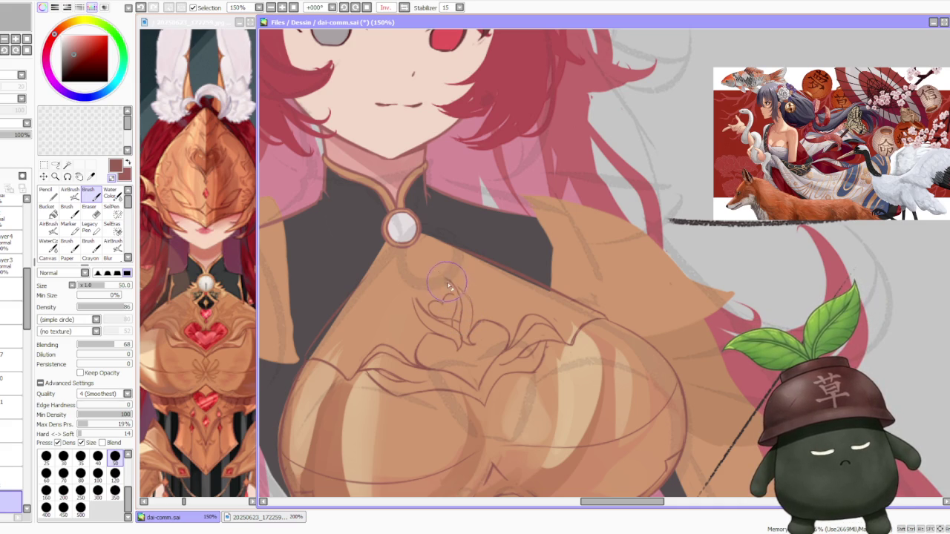
{"action": "mouse_move", "coordinate": [455, 284]}
{"action": "left_mouse_down"}
{"action": "mouse_move", "coordinate": [422, 306]}
{"action": "mouse_move", "coordinate": [434, 330]}
{"action": "mouse_move", "coordinate": [426, 280]}
{"action": "mouse_move", "coordinate": [445, 261]}
{"action": "left_mouse_up"}
{"action": "key", "text": "ctrl+z"}
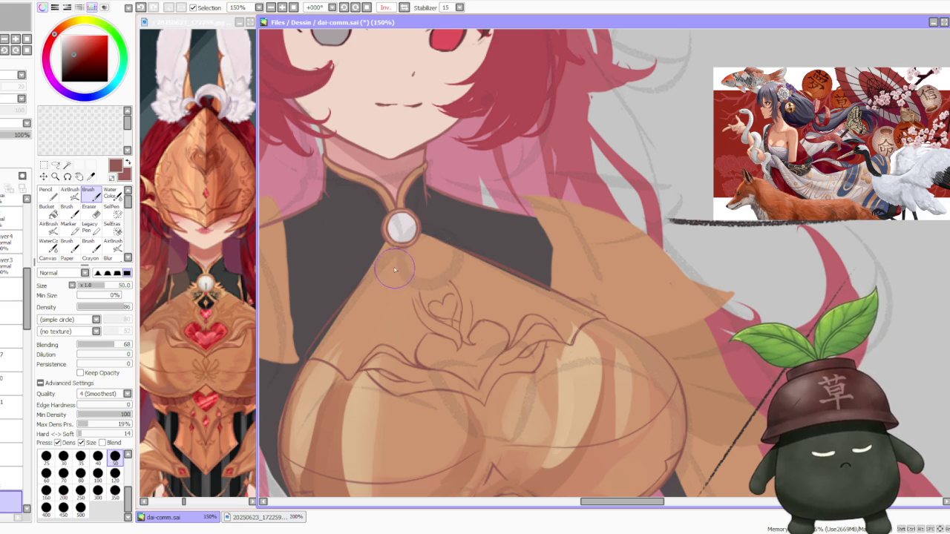
{"action": "key", "text": "ctrl+z"}
Step: Keep retrying the heart outline strokes, undoing each unsatisfying attempt
{"action": "left_click_drag", "start_coordinate": [445, 295], "coordinate": [408, 286]}
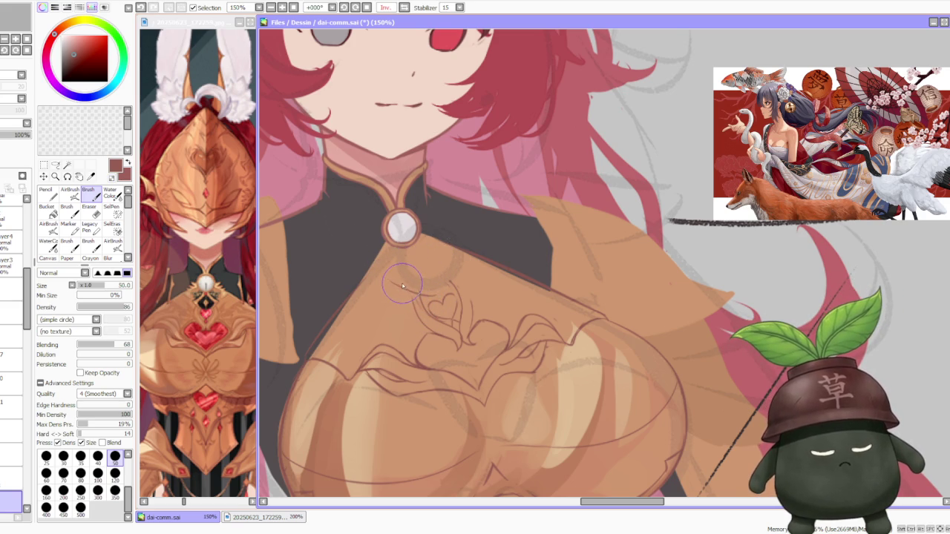
{"action": "key", "text": "ctrl+z"}
{"action": "mouse_move", "coordinate": [444, 312]}
{"action": "left_mouse_down"}
{"action": "mouse_move", "coordinate": [386, 274]}
{"action": "mouse_move", "coordinate": [394, 264]}
{"action": "left_mouse_up"}
{"action": "key", "text": "ctrl+z"}
{"action": "key", "text": "ctrl+z"}
{"action": "left_click_drag", "start_coordinate": [449, 275], "coordinate": [416, 282]}
{"action": "key", "text": "ctrl+z"}
{"action": "key", "text": "ctrl+z"}
{"action": "left_click_drag", "start_coordinate": [454, 256], "coordinate": [438, 288]}
{"action": "key", "text": "ctrl+z"}
{"action": "mouse_move", "coordinate": [453, 249]}
{"action": "left_mouse_down"}
{"action": "mouse_move", "coordinate": [445, 297]}
{"action": "mouse_move", "coordinate": [415, 282]}
{"action": "left_mouse_up"}
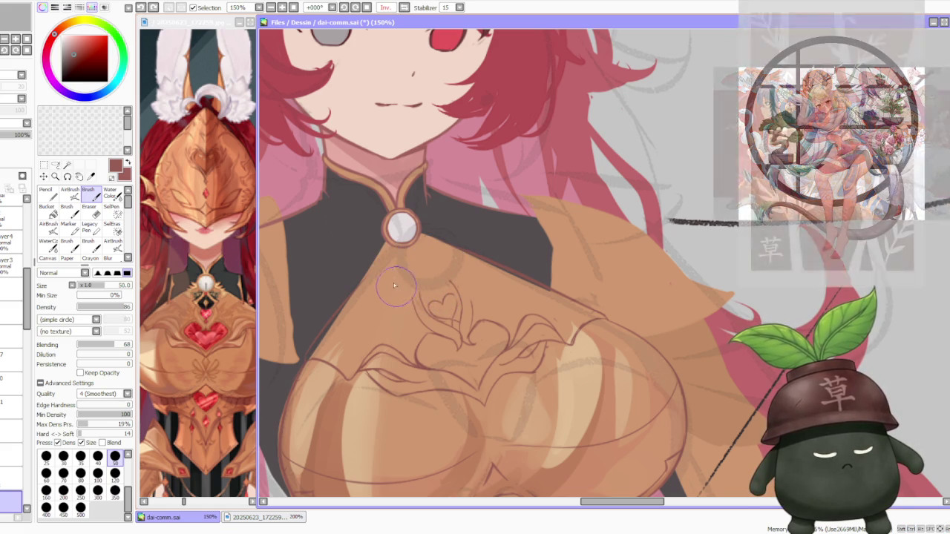
{"action": "key", "text": "ctrl+z"}
{"action": "mouse_move", "coordinate": [454, 245]}
{"action": "left_mouse_down"}
{"action": "mouse_move", "coordinate": [448, 261]}
{"action": "mouse_move", "coordinate": [465, 251]}
{"action": "left_mouse_up"}
{"action": "key", "text": "ctrl+z"}
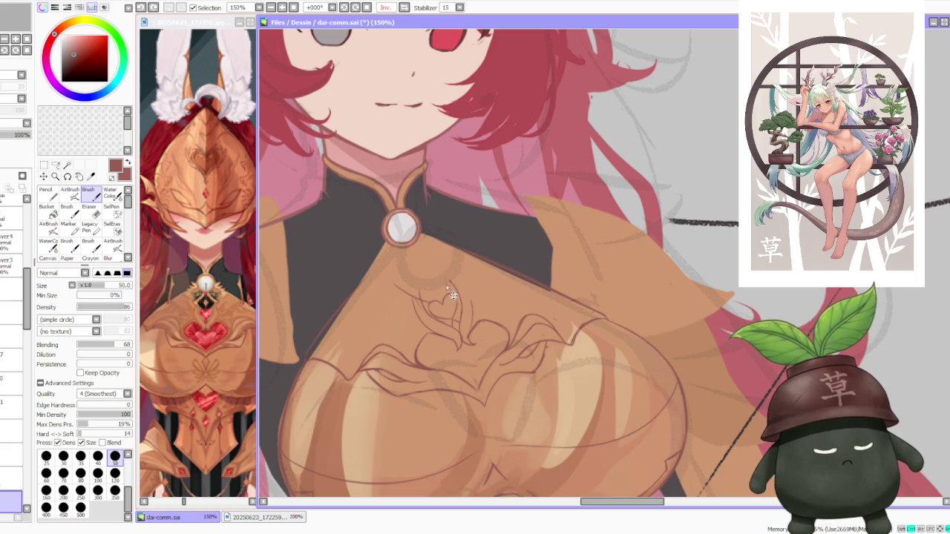
{"action": "key", "text": "ctrl+z"}
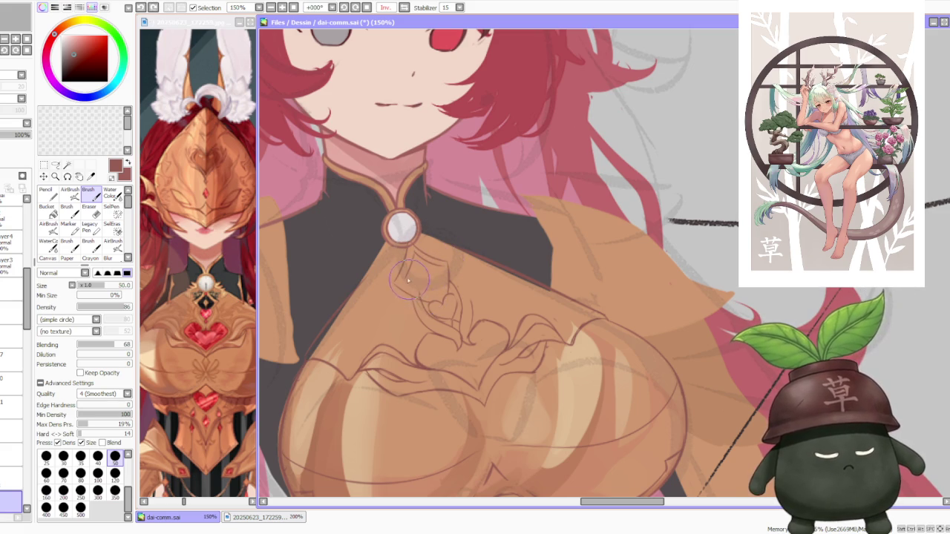
Step: Sketch a faint line below the brooch
{"action": "mouse_move", "coordinate": [416, 260]}
{"action": "left_mouse_down"}
{"action": "mouse_move", "coordinate": [401, 293]}
{"action": "mouse_move", "coordinate": [439, 302]}
{"action": "mouse_move", "coordinate": [441, 272]}
{"action": "mouse_move", "coordinate": [443, 298]}
{"action": "left_mouse_up"}
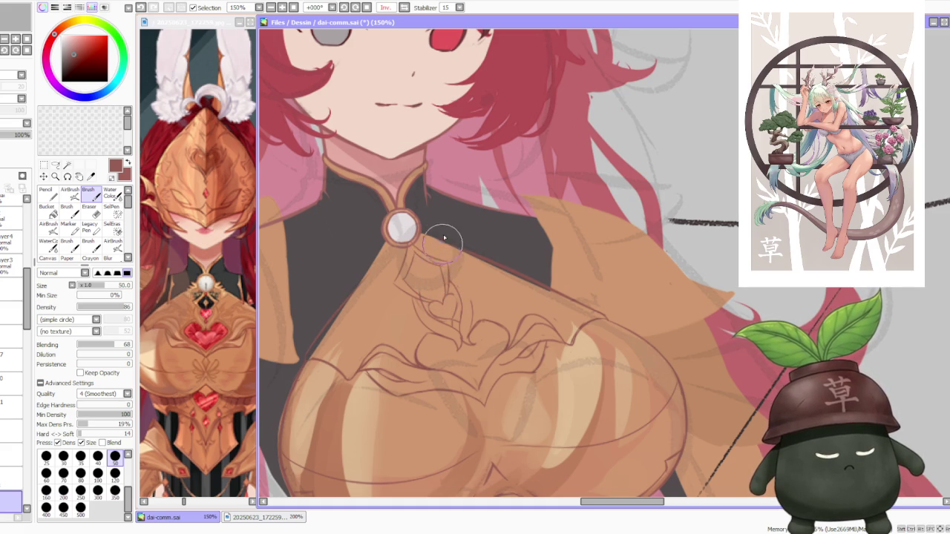
{"action": "scroll", "coordinate": [441, 223], "scroll_direction": "down", "scroll_amount": 1}
{"action": "scroll", "coordinate": [441, 223], "scroll_direction": "up", "scroll_amount": 1}
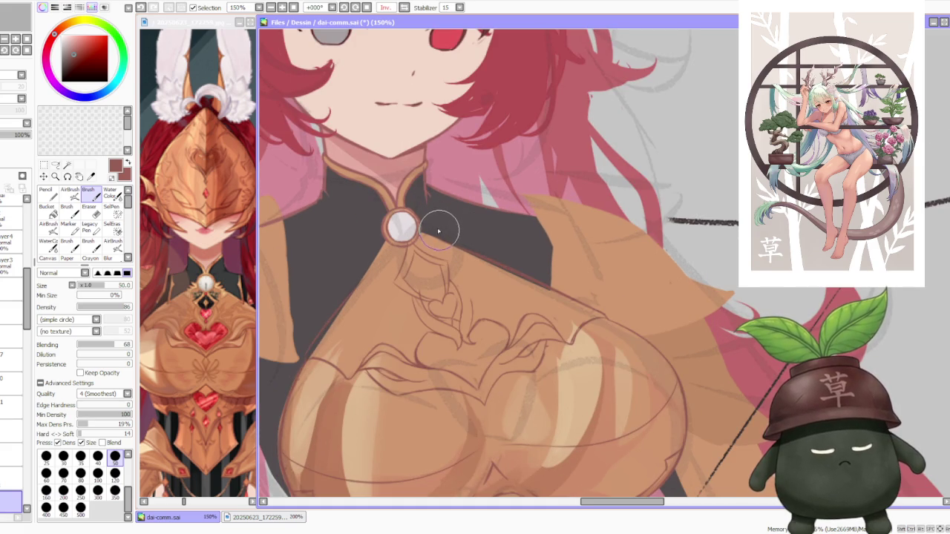
Step: Widen the reference window so the whole armored figure shows
{"action": "left_click_drag", "start_coordinate": [258, 285], "coordinate": [268, 284]}
{"action": "scroll", "coordinate": [261, 284], "scroll_direction": "down", "scroll_amount": 1}
{"action": "scroll", "coordinate": [261, 285], "scroll_direction": "down", "scroll_amount": 1}
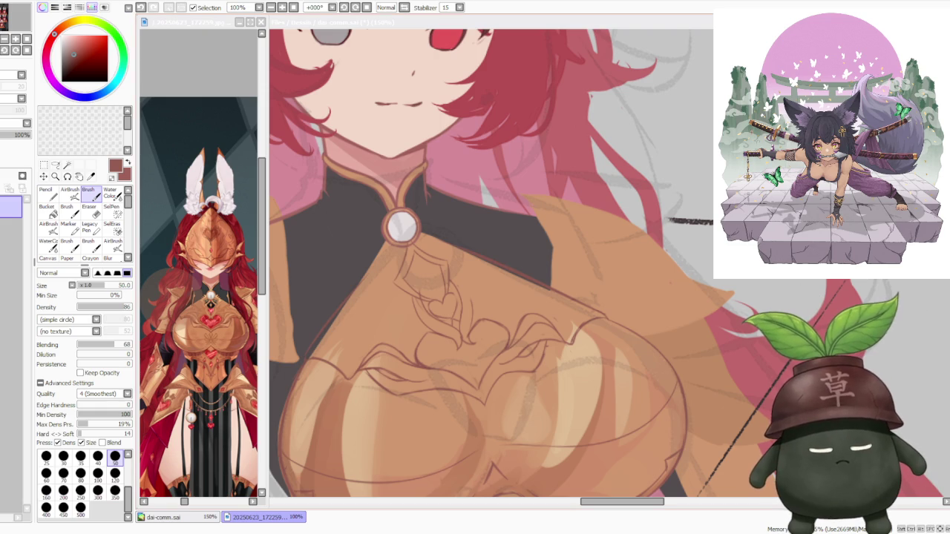
Step: Zoom the reference in and out on the armored chest, then return to the main canvas
{"action": "scroll", "coordinate": [182, 149], "scroll_direction": "up", "scroll_amount": 2}
{"action": "scroll", "coordinate": [182, 186], "scroll_direction": "down", "scroll_amount": 2}
{"action": "scroll", "coordinate": [185, 222], "scroll_direction": "up", "scroll_amount": 3}
{"action": "scroll", "coordinate": [186, 236], "scroll_direction": "down", "scroll_amount": 1}
{"action": "scroll", "coordinate": [187, 236], "scroll_direction": "down", "scroll_amount": 2}
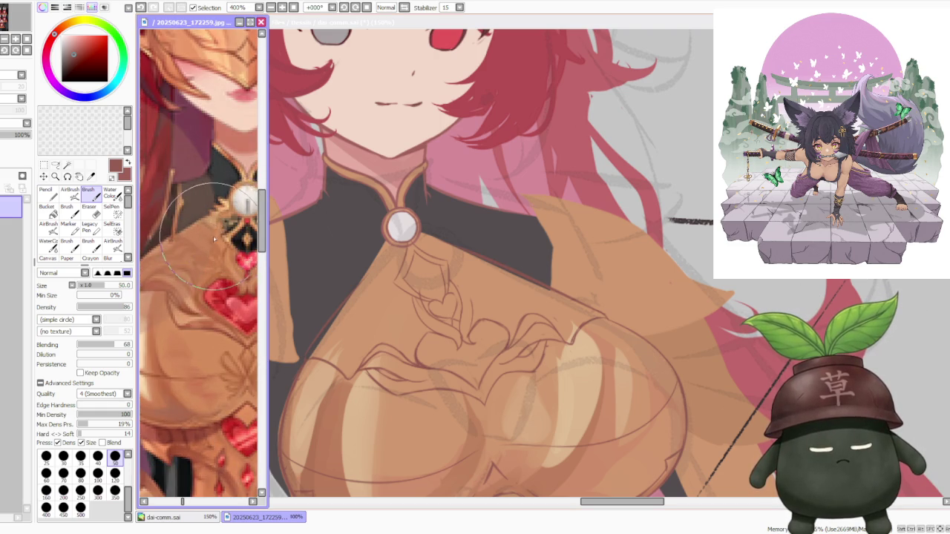
{"action": "scroll", "coordinate": [197, 238], "scroll_direction": "down", "scroll_amount": 1}
{"action": "scroll", "coordinate": [204, 240], "scroll_direction": "down", "scroll_amount": 1}
{"action": "scroll", "coordinate": [192, 237], "scroll_direction": "down", "scroll_amount": 1}
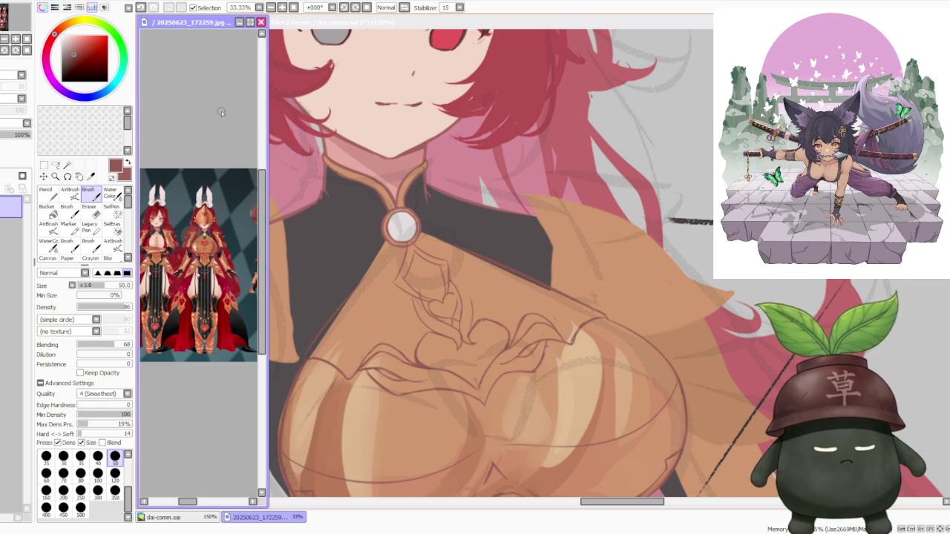
{"action": "scroll", "coordinate": [200, 241], "scroll_direction": "up", "scroll_amount": 2}
{"action": "scroll", "coordinate": [203, 245], "scroll_direction": "up", "scroll_amount": 1}
{"action": "scroll", "coordinate": [207, 208], "scroll_direction": "up", "scroll_amount": 1}
{"action": "left_click", "coordinate": [412, 236]}
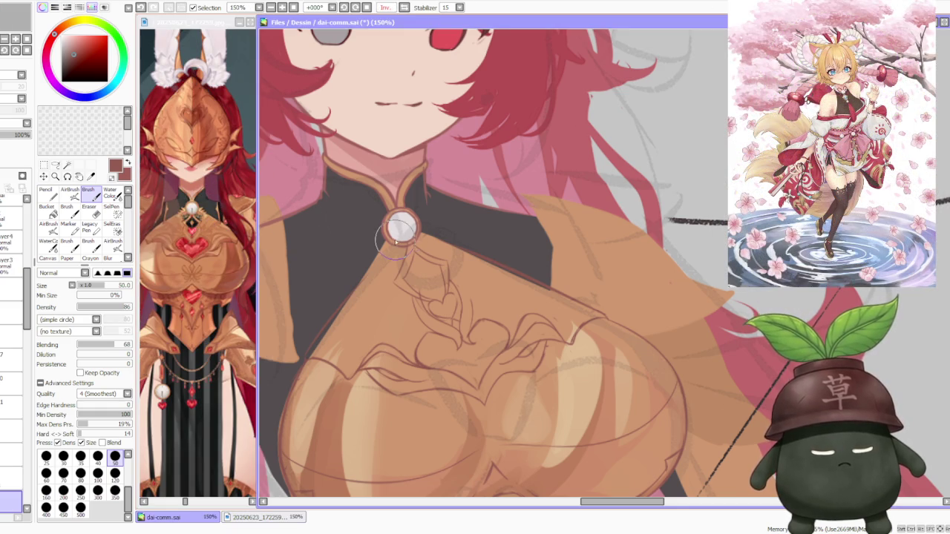
{"action": "scroll", "coordinate": [412, 226], "scroll_direction": "down", "scroll_amount": 1}
{"action": "scroll", "coordinate": [415, 216], "scroll_direction": "up", "scroll_amount": 2}
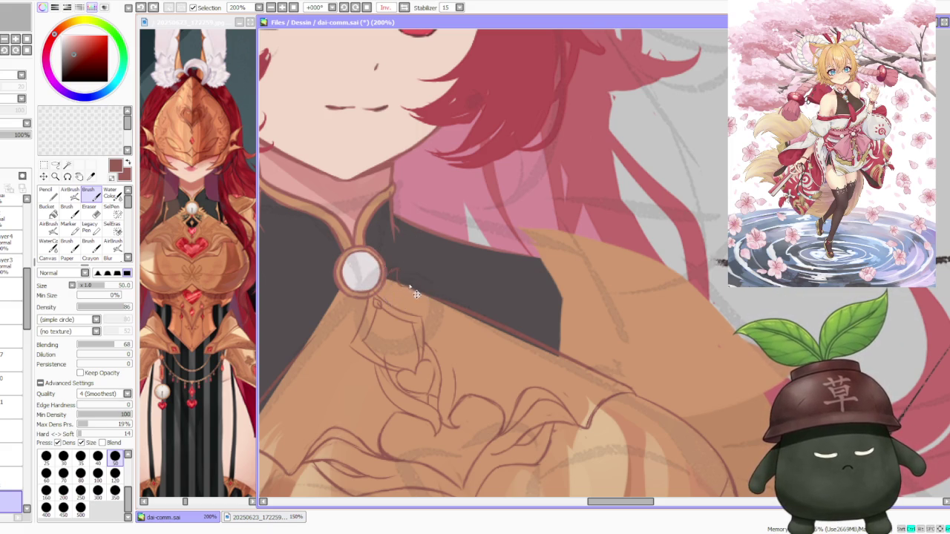
Step: Retry a small prong stroke at the brooch's lower-right edge, ending by undoing it
{"action": "key", "text": "ctrl+z"}
{"action": "key", "text": "ctrl+y"}
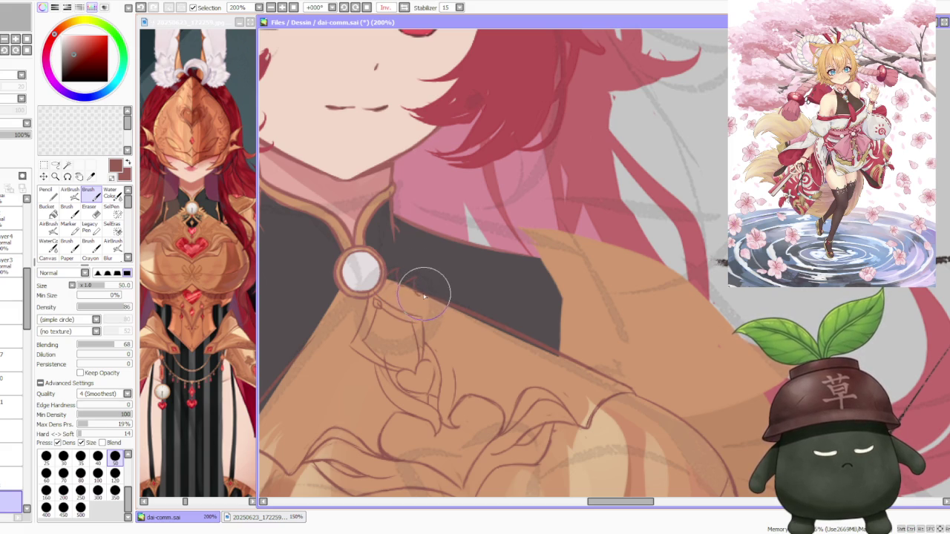
{"action": "key", "text": "ctrl+z"}
{"action": "key", "text": "ctrl+z"}
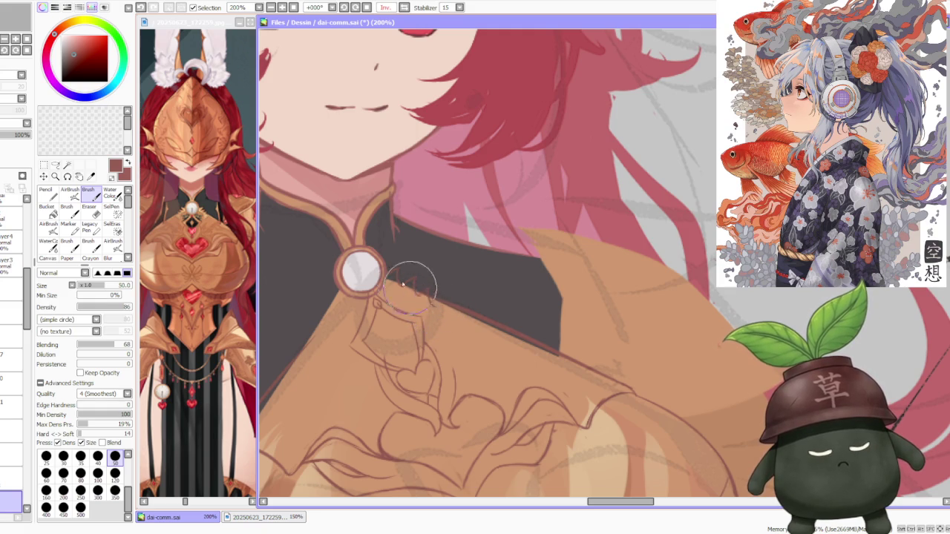
{"action": "left_click_drag", "start_coordinate": [386, 286], "coordinate": [405, 275]}
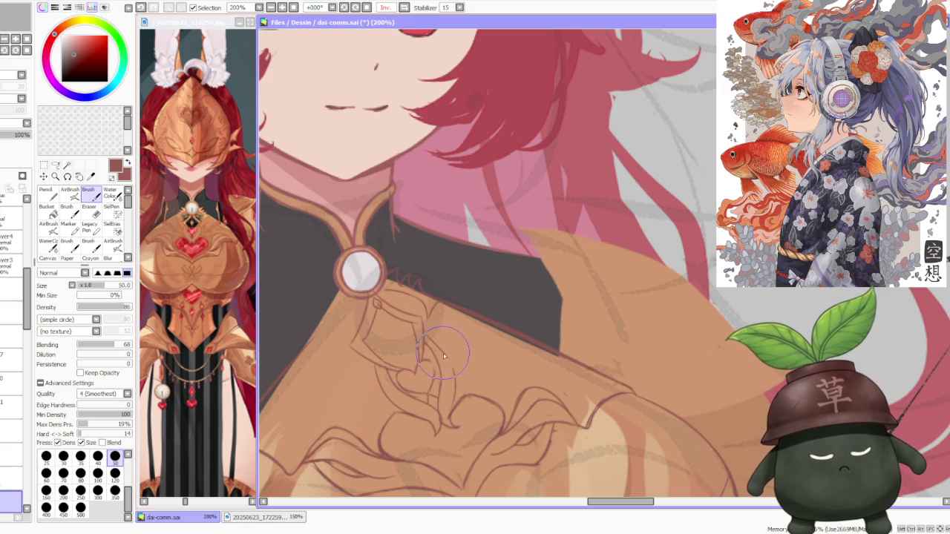
{"action": "key", "text": "ctrl+z"}
Step: Try ornament lines just below the brooch, undoing each stroke that doesn't fit
{"action": "mouse_move", "coordinate": [448, 355]}
{"action": "left_mouse_down"}
{"action": "mouse_move", "coordinate": [434, 371]}
{"action": "mouse_move", "coordinate": [428, 353]}
{"action": "left_mouse_up"}
{"action": "key", "text": "ctrl+z"}
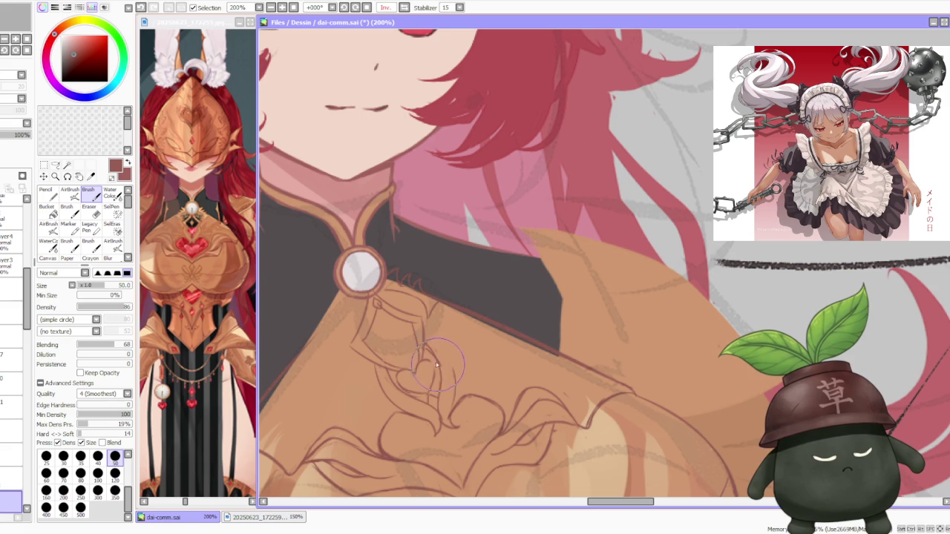
{"action": "key", "text": "ctrl+z"}
{"action": "left_click_drag", "start_coordinate": [421, 341], "coordinate": [434, 355]}
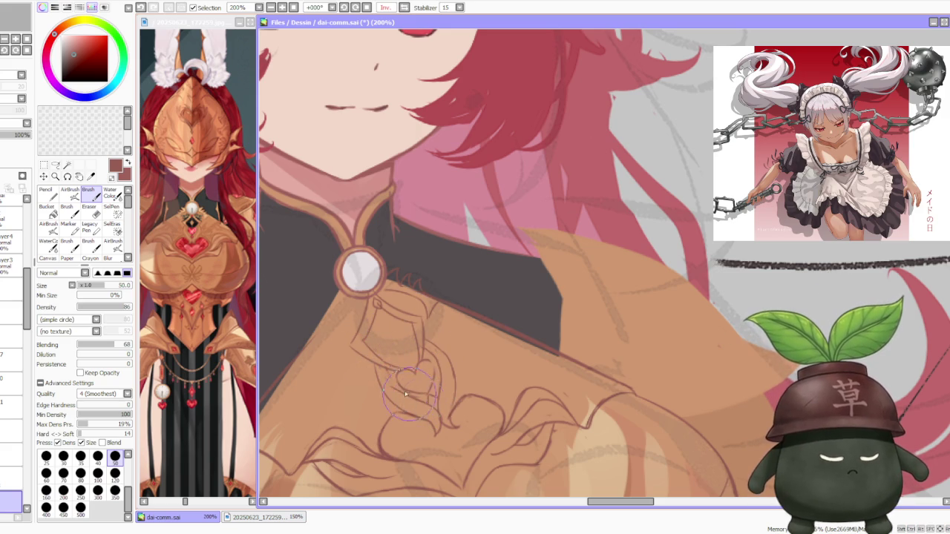
{"action": "key", "text": "ctrl+z"}
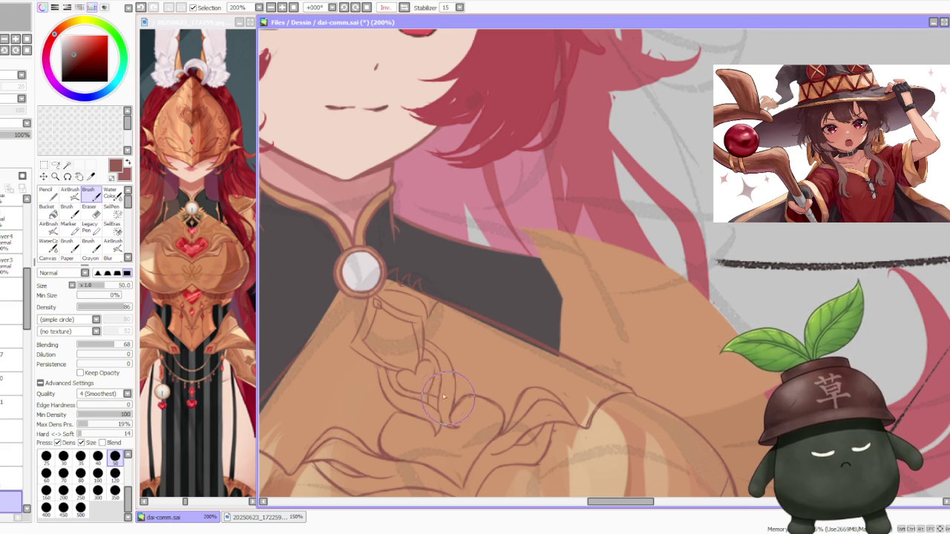
{"action": "scroll", "coordinate": [413, 298], "scroll_direction": "down", "scroll_amount": 3}
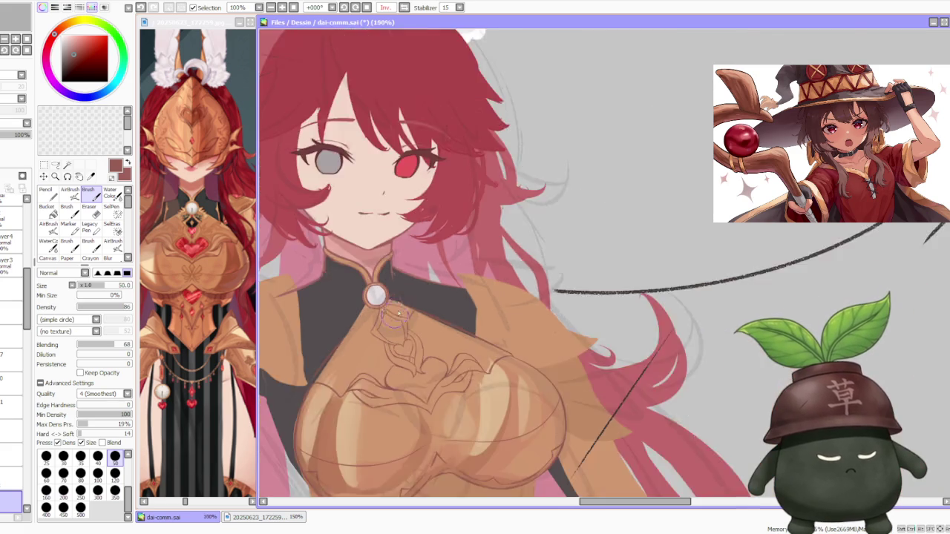
{"action": "scroll", "coordinate": [413, 299], "scroll_direction": "down", "scroll_amount": 1}
{"action": "scroll", "coordinate": [418, 299], "scroll_direction": "up", "scroll_amount": 2}
Step: Lasso the zigzag prongs on the brooch's right side
{"action": "scroll", "coordinate": [417, 299], "scroll_direction": "up", "scroll_amount": 1}
{"action": "scroll", "coordinate": [421, 282], "scroll_direction": "down", "scroll_amount": 4}
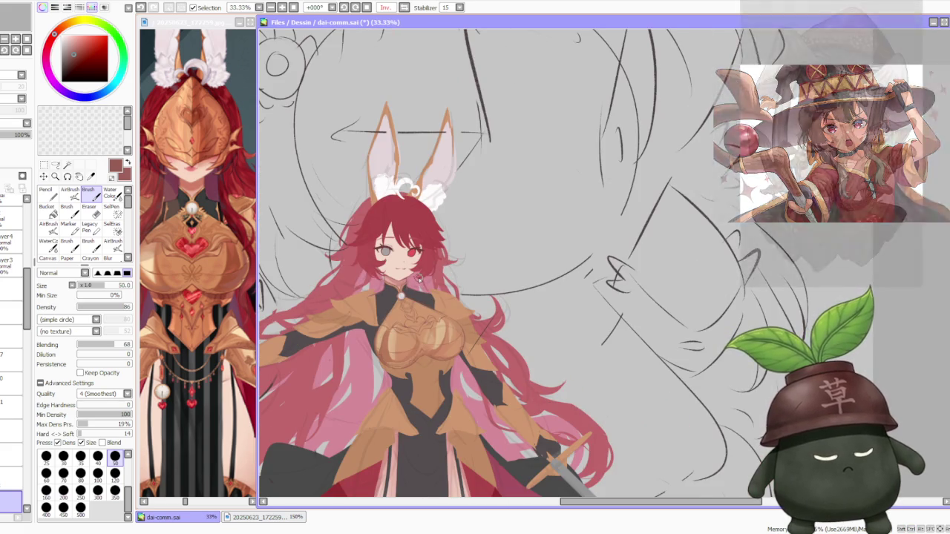
{"action": "scroll", "coordinate": [402, 295], "scroll_direction": "up", "scroll_amount": 2}
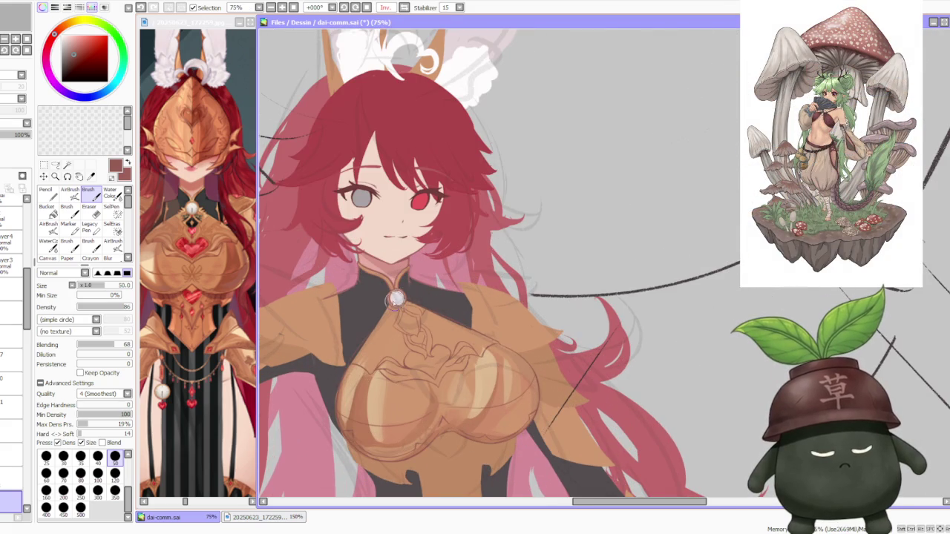
{"action": "scroll", "coordinate": [393, 291], "scroll_direction": "up", "scroll_amount": 1}
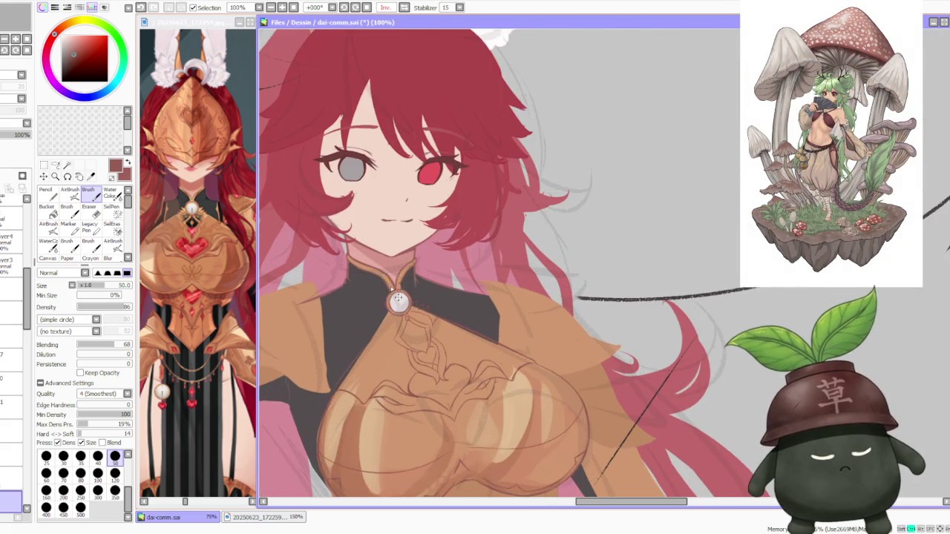
{"action": "scroll", "coordinate": [397, 297], "scroll_direction": "up", "scroll_amount": 2}
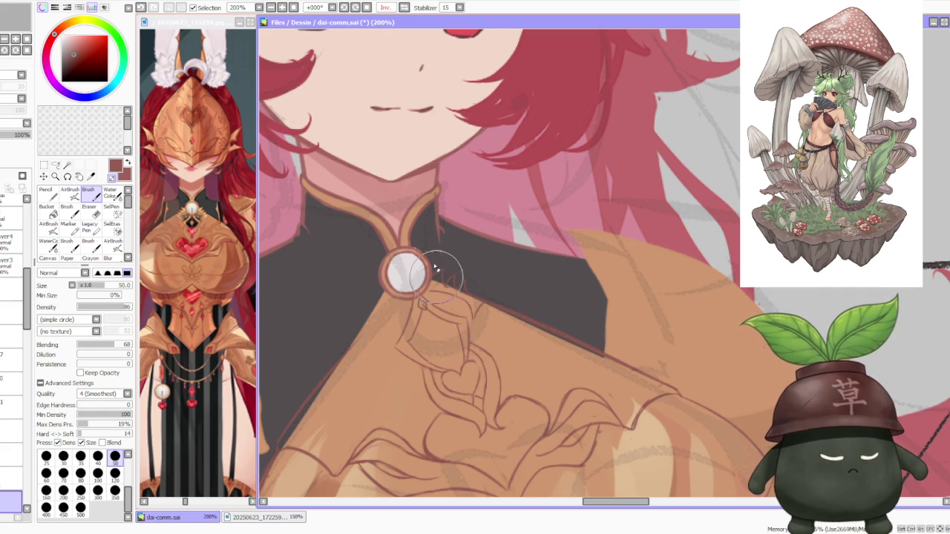
{"action": "key", "text": "a"}
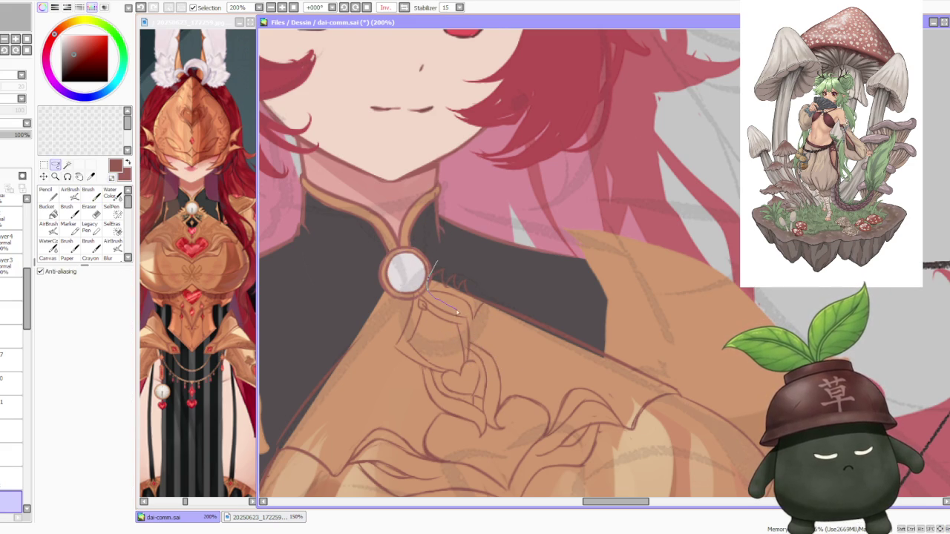
{"action": "left_click_drag", "start_coordinate": [469, 321], "coordinate": [447, 256]}
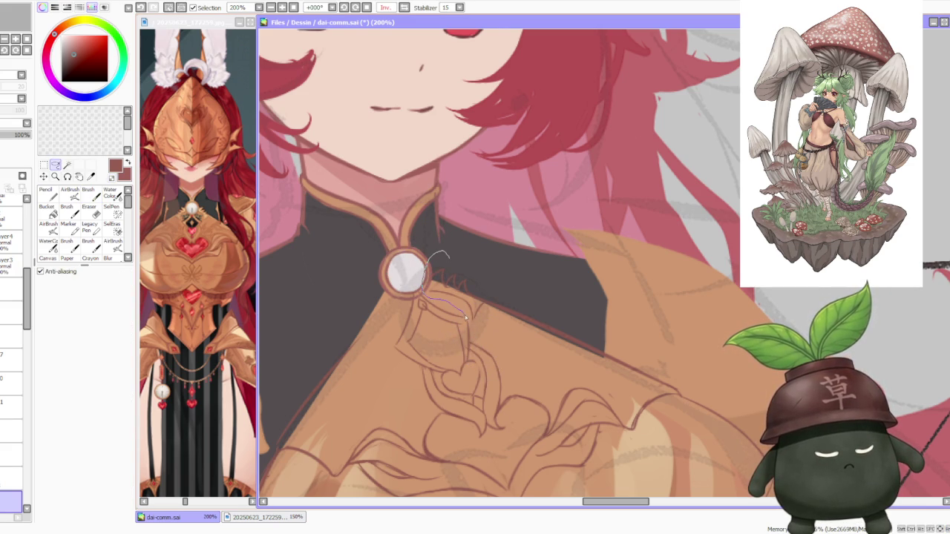
{"action": "left_click_drag", "start_coordinate": [486, 297], "coordinate": [438, 252]}
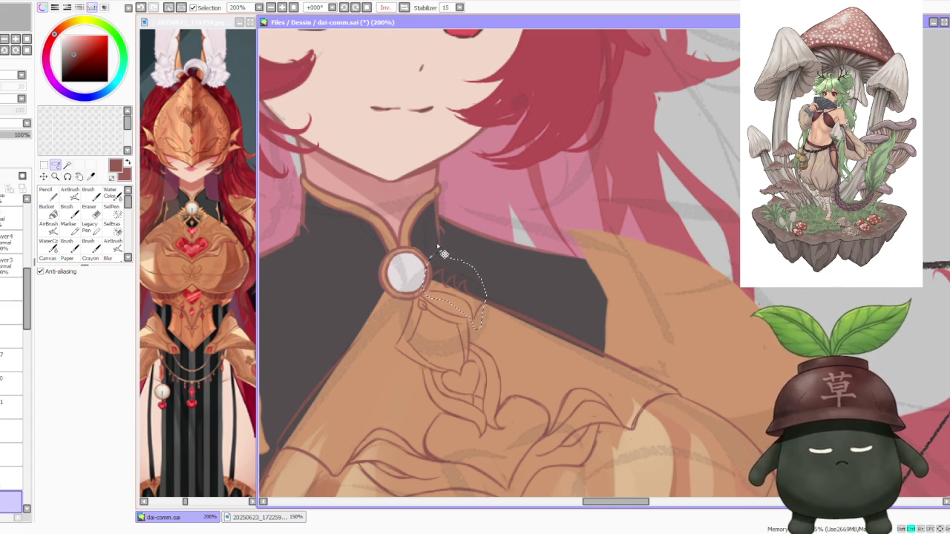
Step: Rotate, move down-left and free-deform the prongs under the brooch, then apply
{"action": "key", "text": "ctrl+t"}
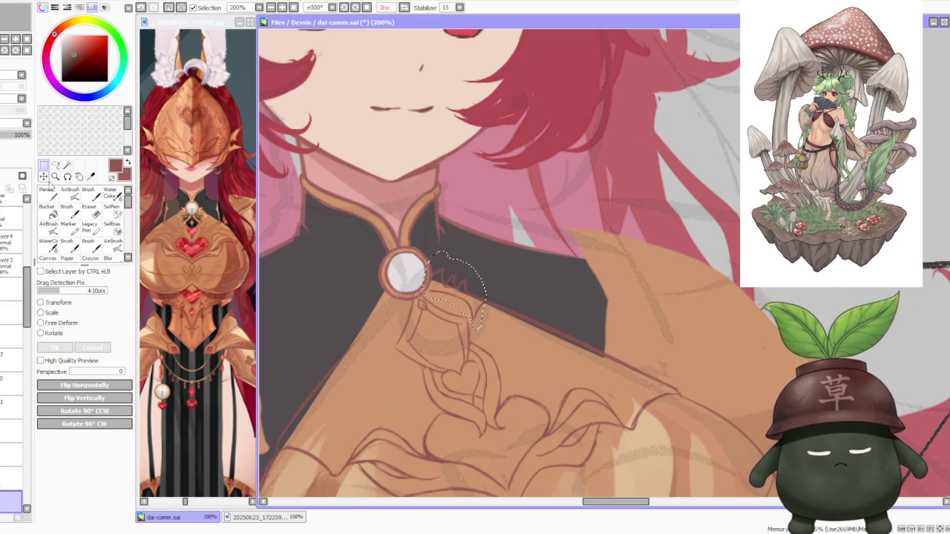
{"action": "left_click", "coordinate": [41, 333]}
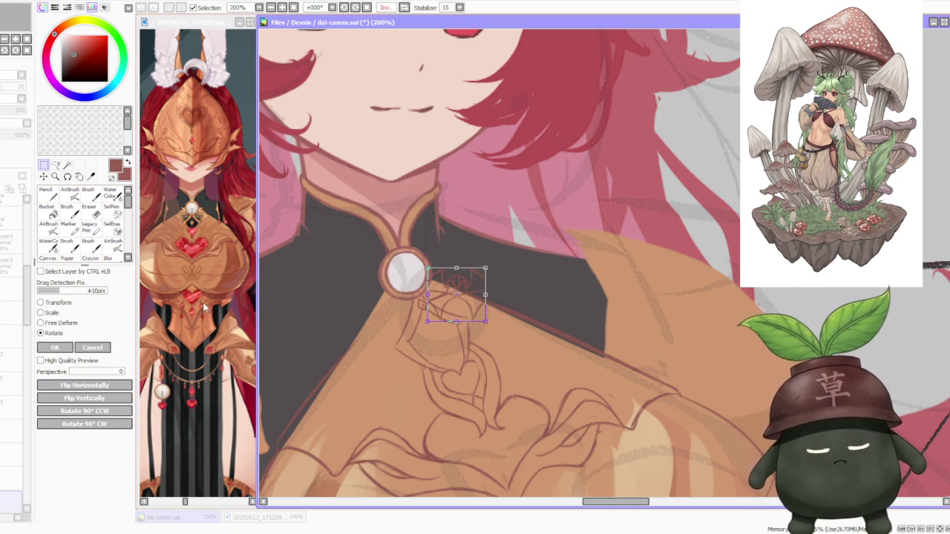
{"action": "mouse_move", "coordinate": [457, 288]}
{"action": "left_mouse_down"}
{"action": "mouse_move", "coordinate": [405, 296]}
{"action": "mouse_move", "coordinate": [397, 318]}
{"action": "left_mouse_up"}
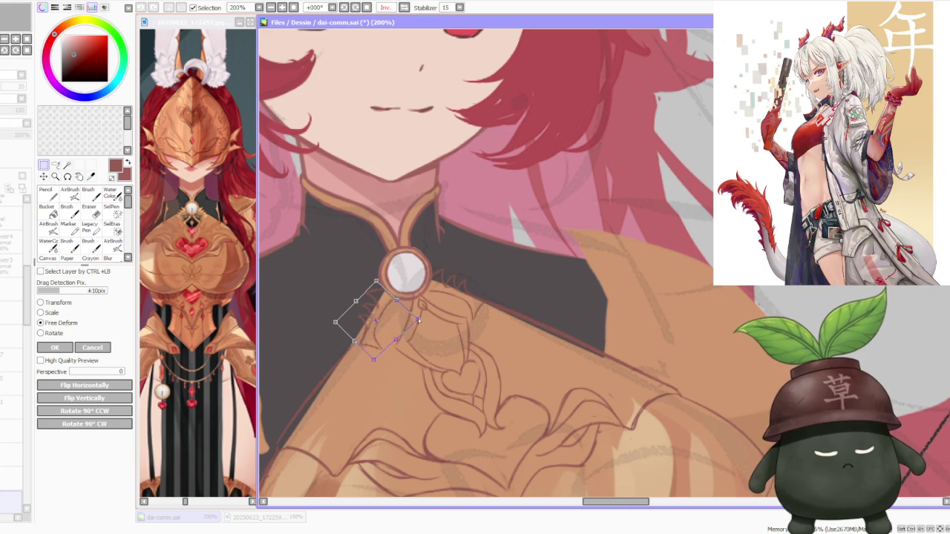
{"action": "left_click_drag", "start_coordinate": [372, 360], "coordinate": [402, 358]}
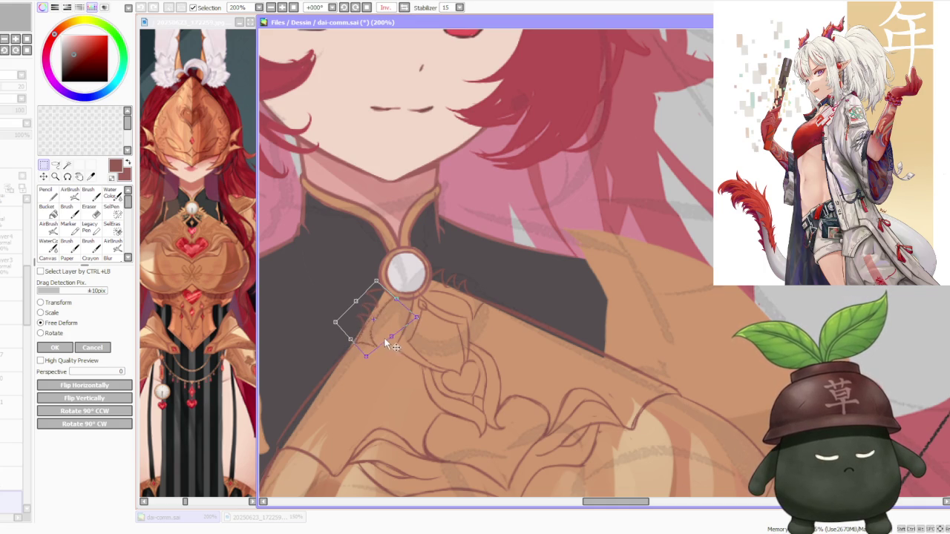
{"action": "left_click_drag", "start_coordinate": [392, 325], "coordinate": [400, 326]}
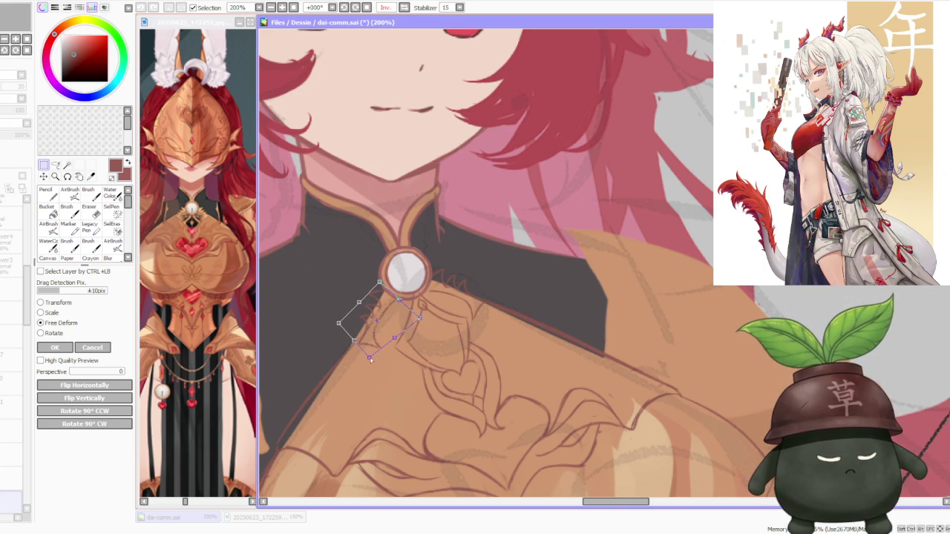
{"action": "scroll", "coordinate": [373, 357], "scroll_direction": "down", "scroll_amount": 2}
{"action": "scroll", "coordinate": [400, 327], "scroll_direction": "down", "scroll_amount": 1}
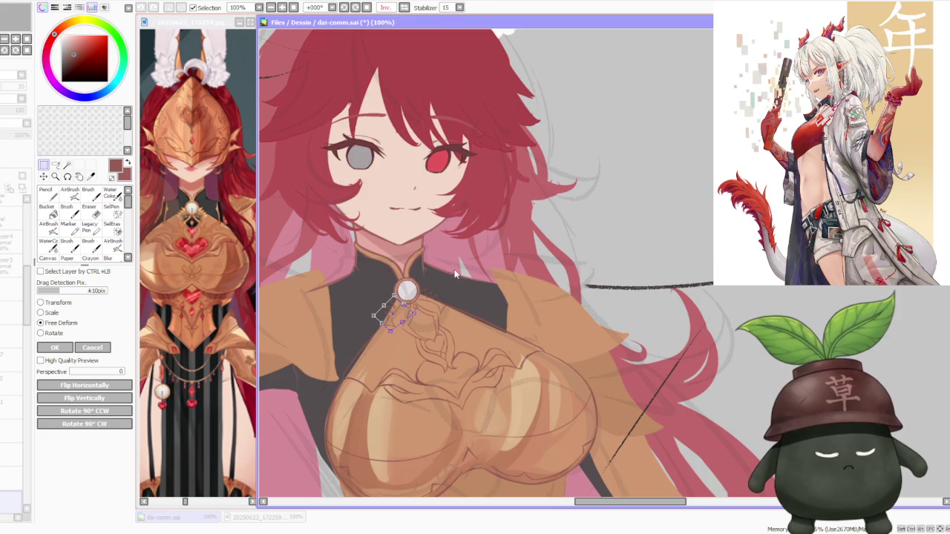
{"action": "scroll", "coordinate": [446, 282], "scroll_direction": "down", "scroll_amount": 2}
{"action": "scroll", "coordinate": [404, 321], "scroll_direction": "up", "scroll_amount": 3}
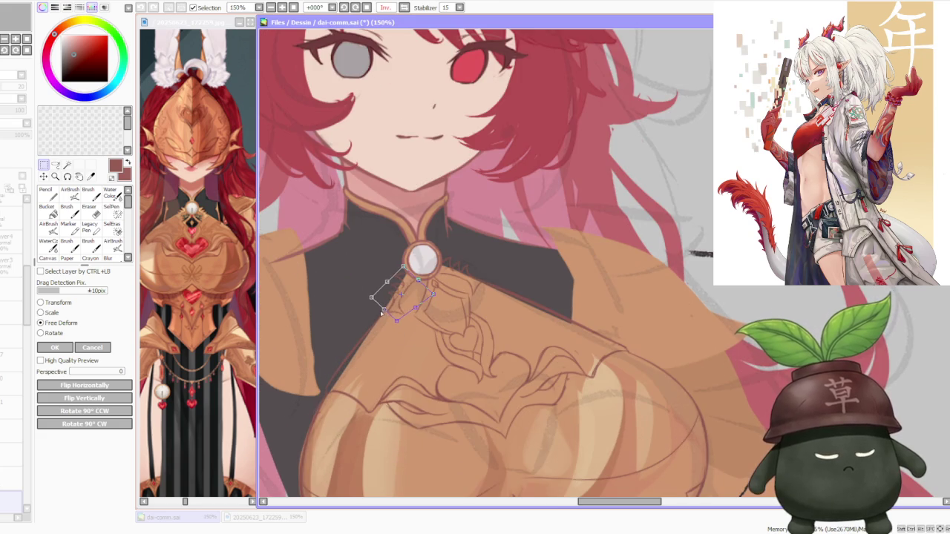
{"action": "left_click", "coordinate": [75, 350]}
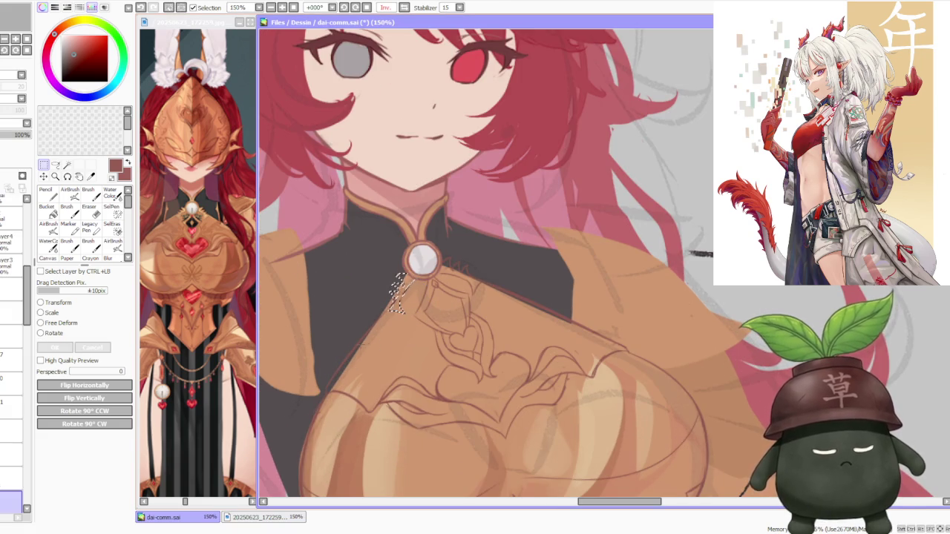
{"action": "scroll", "coordinate": [356, 306], "scroll_direction": "down", "scroll_amount": 2}
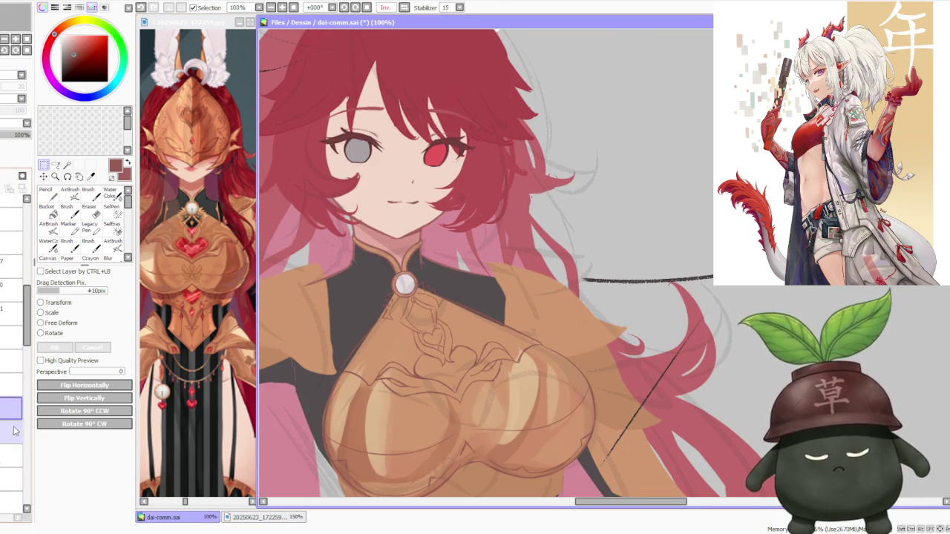
Step: Select the Brush and the line layer one row down, then zoom in on the brooch
{"action": "left_click", "coordinate": [89, 195]}
{"action": "scroll", "coordinate": [377, 329], "scroll_direction": "up", "scroll_amount": 2}
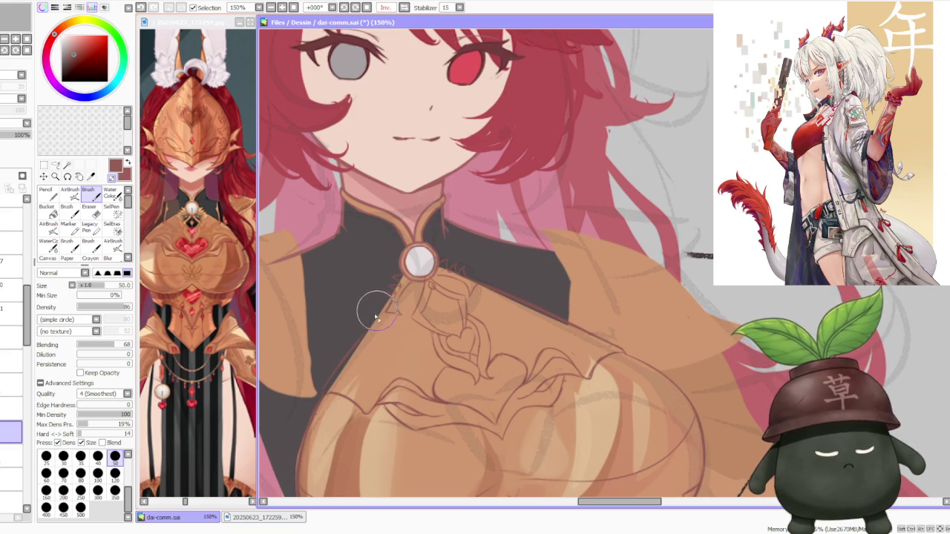
{"action": "left_click", "coordinate": [11, 456]}
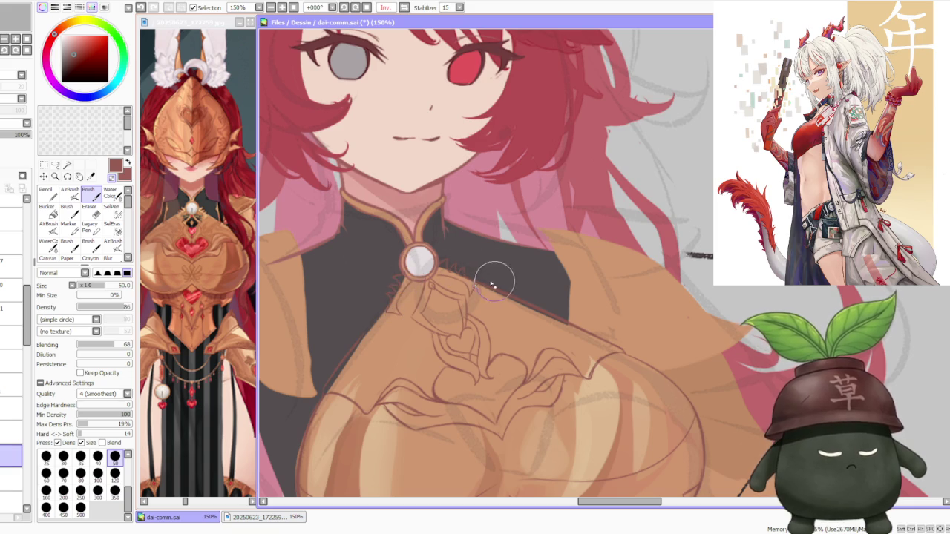
{"action": "scroll", "coordinate": [486, 286], "scroll_direction": "down", "scroll_amount": 1}
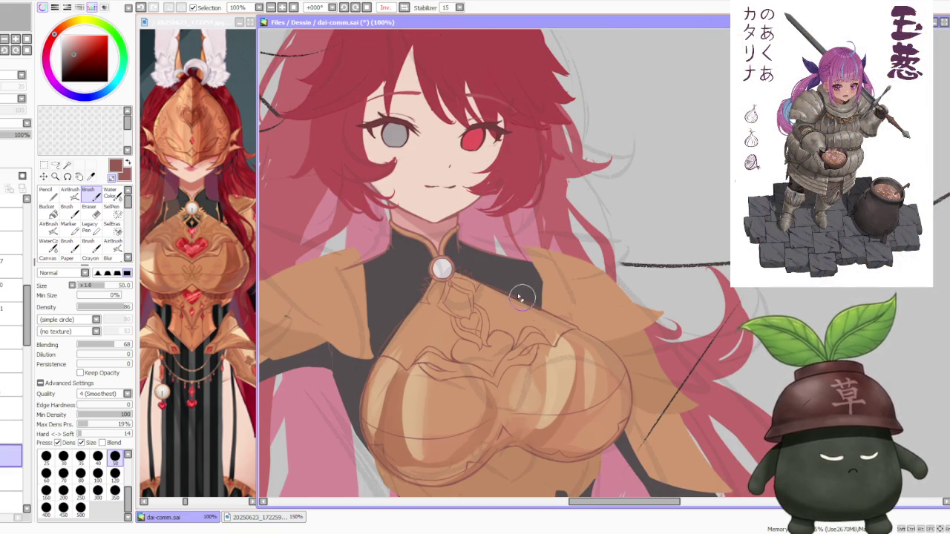
{"action": "scroll", "coordinate": [522, 299], "scroll_direction": "down", "scroll_amount": 2}
{"action": "scroll", "coordinate": [520, 295], "scroll_direction": "down", "scroll_amount": 1}
{"action": "scroll", "coordinate": [509, 282], "scroll_direction": "up", "scroll_amount": 3}
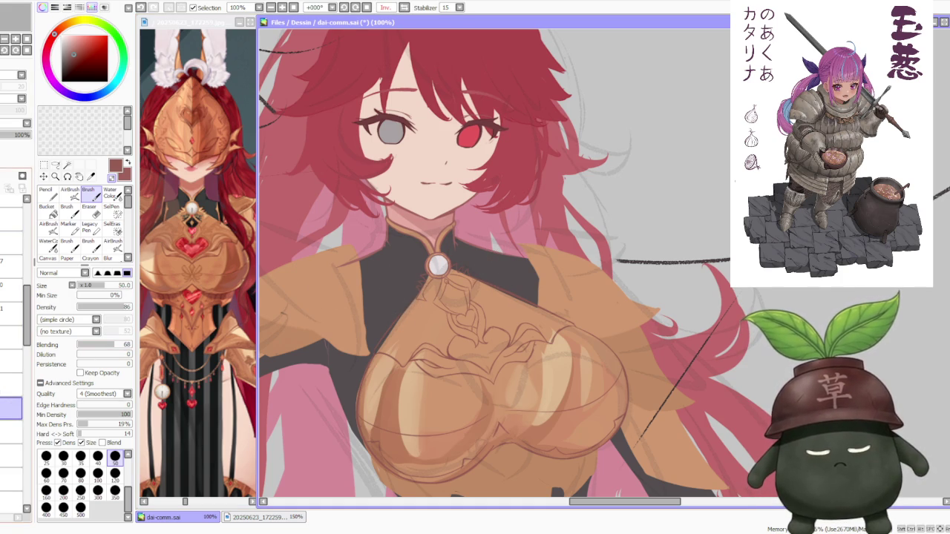
Step: Zoom in and out to check the diamond motif and rays around the brooch
{"action": "scroll", "coordinate": [386, 326], "scroll_direction": "up", "scroll_amount": 2}
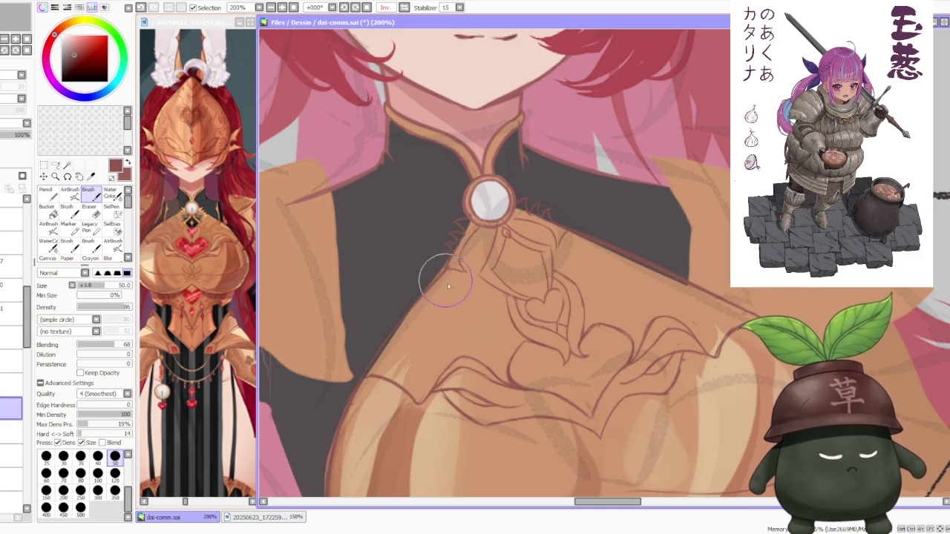
{"action": "scroll", "coordinate": [580, 213], "scroll_direction": "down", "scroll_amount": 2}
{"action": "scroll", "coordinate": [580, 213], "scroll_direction": "up", "scroll_amount": 1}
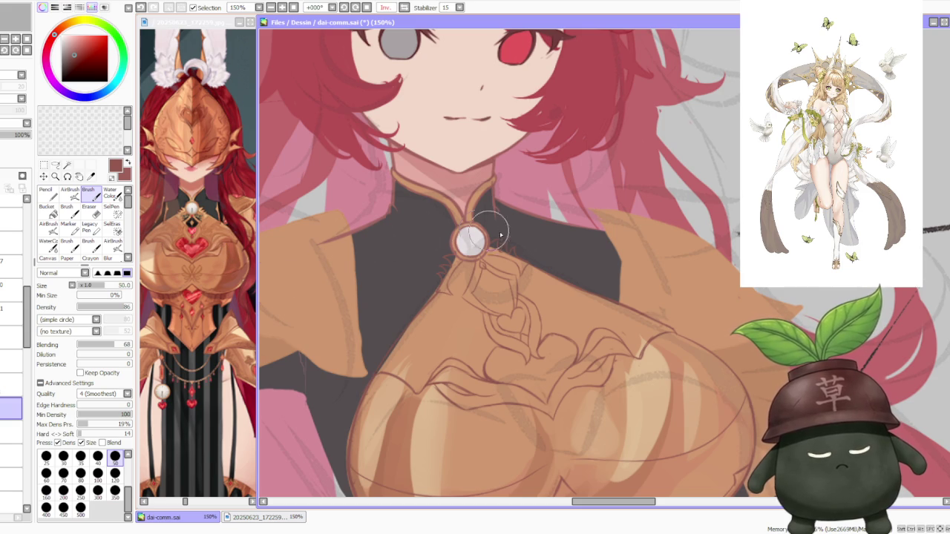
{"action": "scroll", "coordinate": [586, 252], "scroll_direction": "down", "scroll_amount": 2}
{"action": "scroll", "coordinate": [631, 239], "scroll_direction": "up", "scroll_amount": 1}
{"action": "scroll", "coordinate": [609, 252], "scroll_direction": "up", "scroll_amount": 1}
{"action": "scroll", "coordinate": [520, 296], "scroll_direction": "up", "scroll_amount": 1}
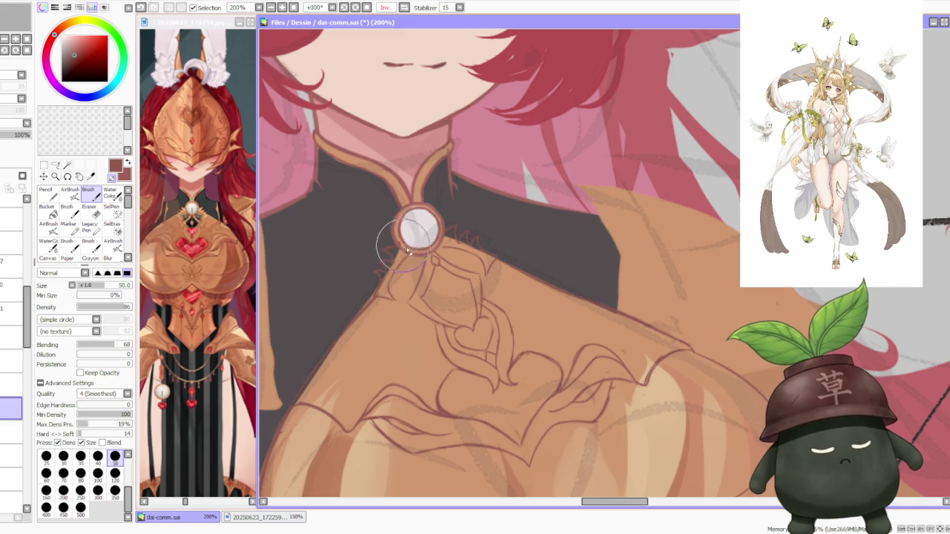
{"action": "scroll", "coordinate": [435, 224], "scroll_direction": "down", "scroll_amount": 2}
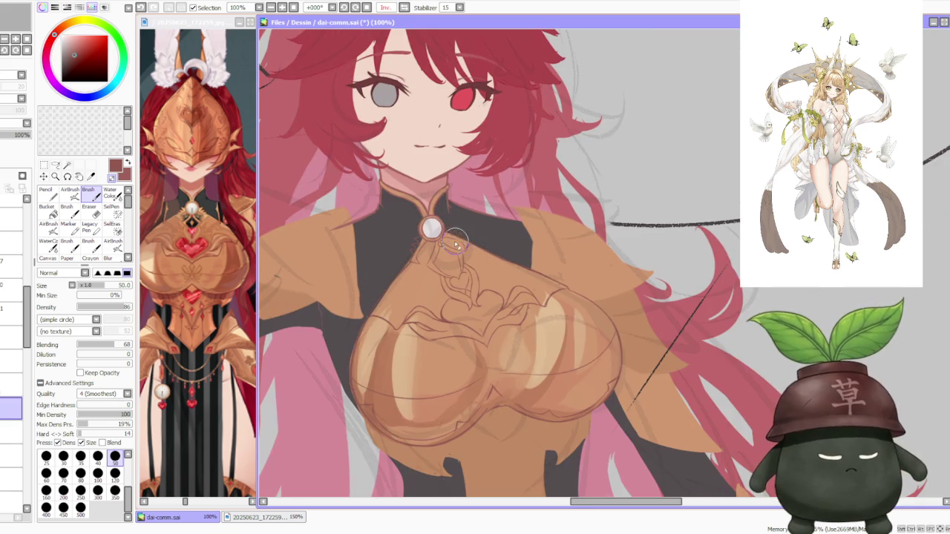
{"action": "scroll", "coordinate": [443, 270], "scroll_direction": "up", "scroll_amount": 2}
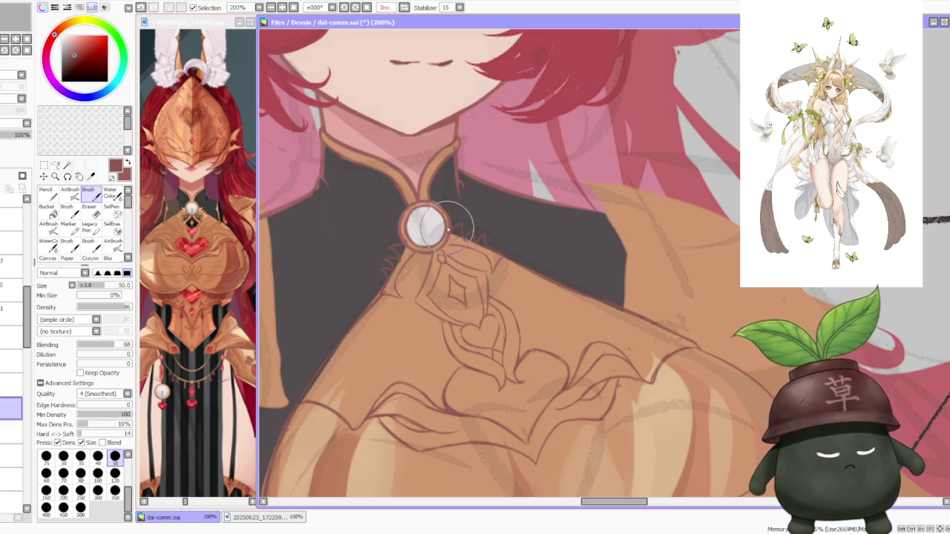
{"action": "scroll", "coordinate": [529, 257], "scroll_direction": "down", "scroll_amount": 1}
{"action": "scroll", "coordinate": [528, 258], "scroll_direction": "down", "scroll_amount": 1}
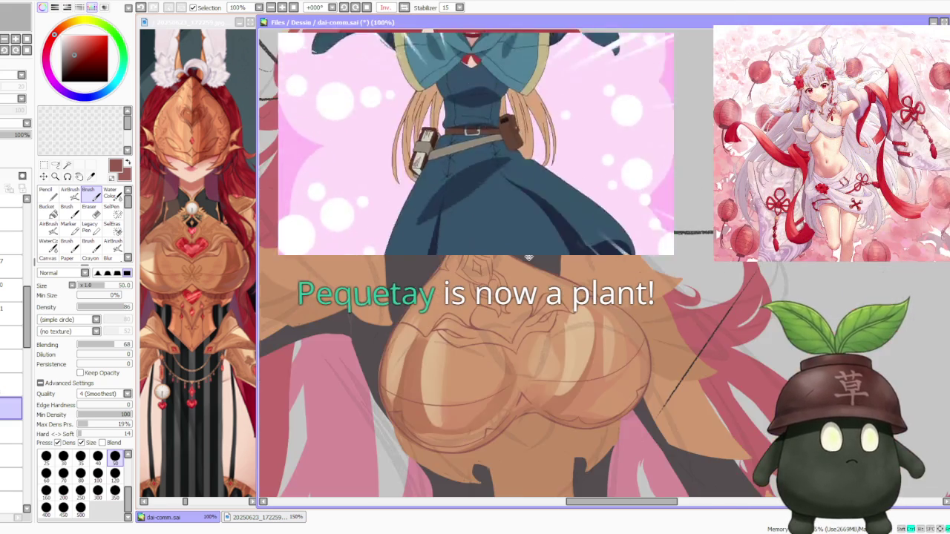
{"action": "scroll", "coordinate": [528, 257], "scroll_direction": "down", "scroll_amount": 1}
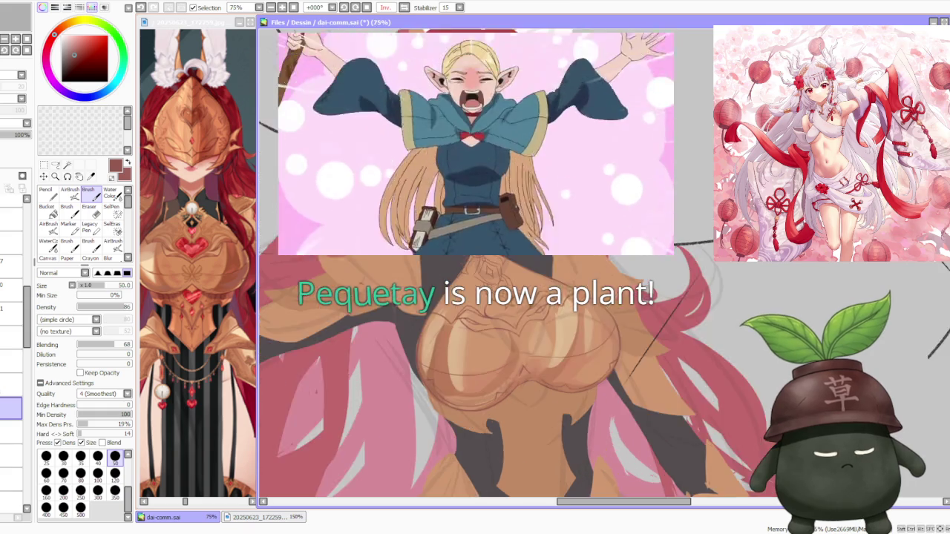
{"action": "scroll", "coordinate": [524, 239], "scroll_direction": "up", "scroll_amount": 1}
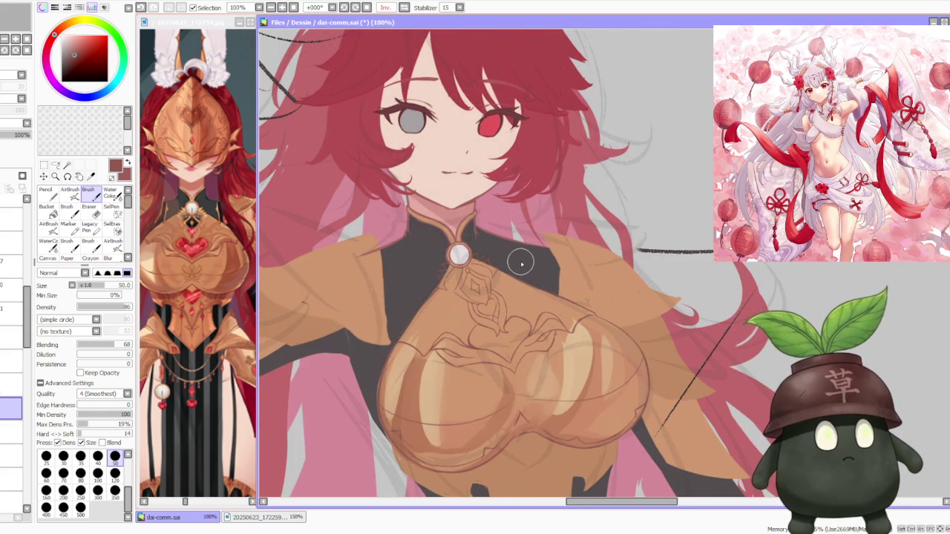
{"action": "scroll", "coordinate": [521, 262], "scroll_direction": "down", "scroll_amount": 1}
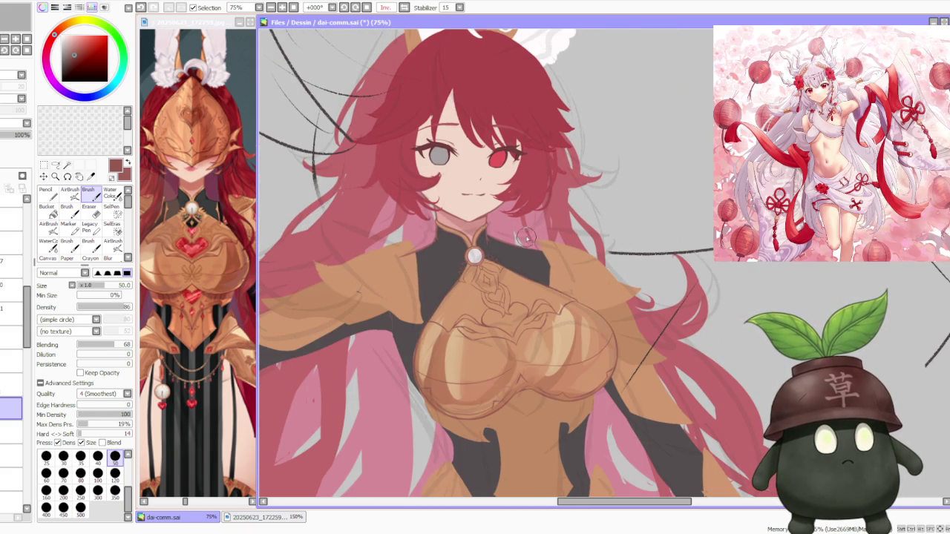
{"action": "scroll", "coordinate": [527, 251], "scroll_direction": "up", "scroll_amount": 2}
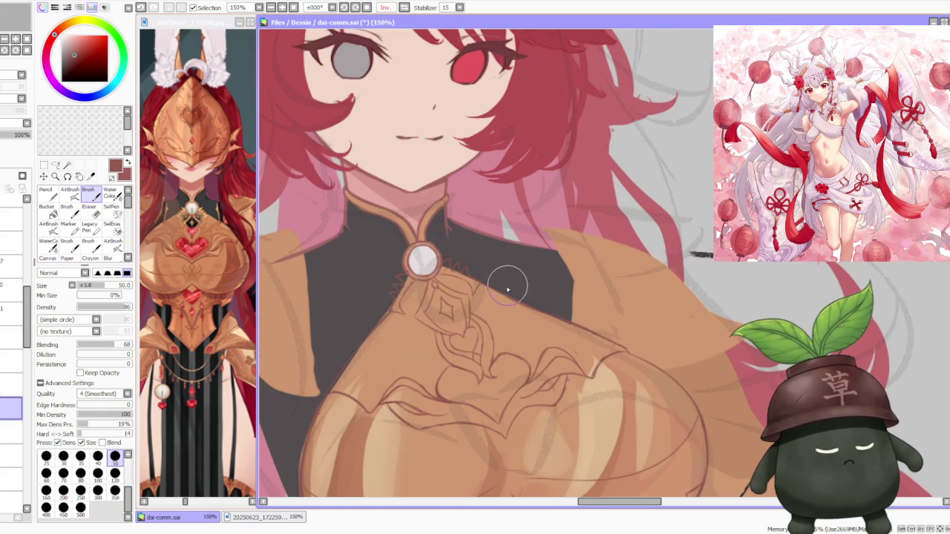
{"action": "scroll", "coordinate": [482, 368], "scroll_direction": "down", "scroll_amount": 3}
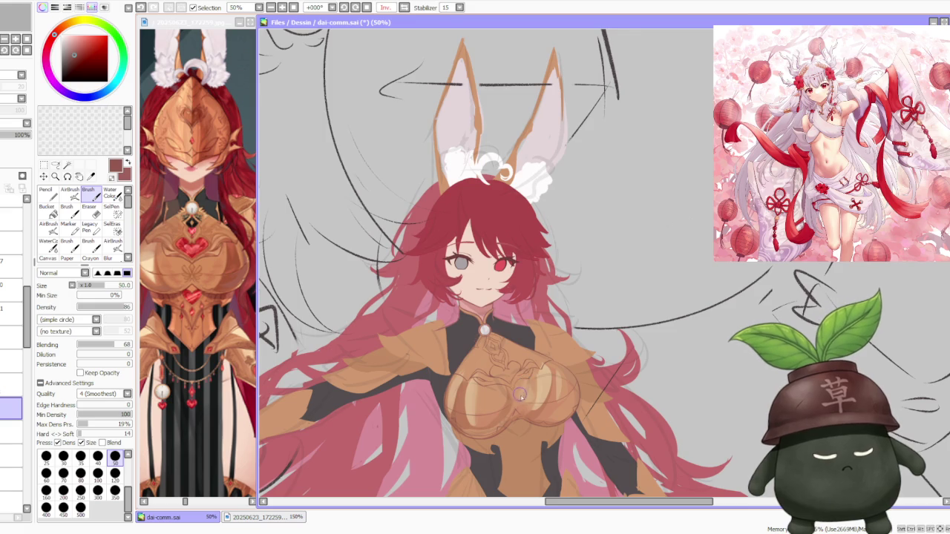
Step: Toggle the last ornament stroke with undo and redo to compare it
{"action": "scroll", "coordinate": [520, 396], "scroll_direction": "up", "scroll_amount": 2}
{"action": "scroll", "coordinate": [498, 346], "scroll_direction": "up", "scroll_amount": 1}
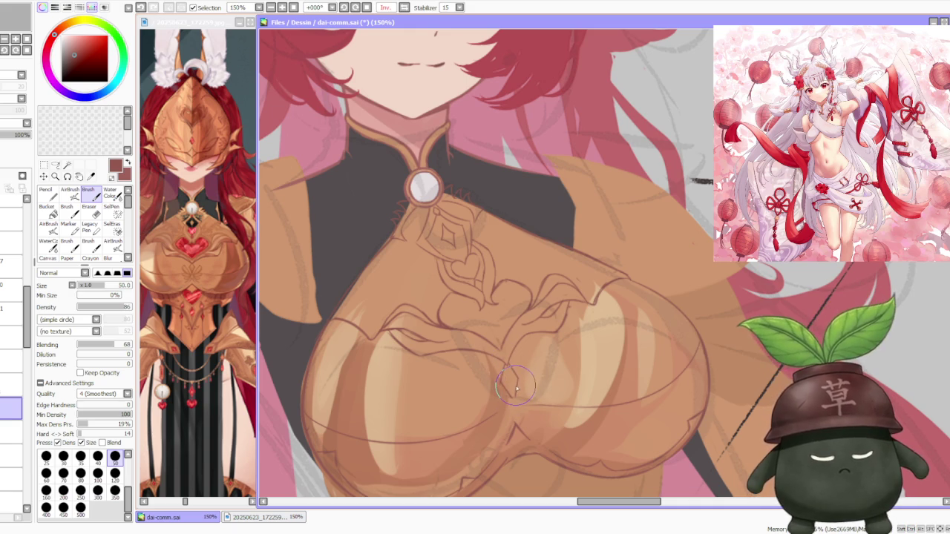
{"action": "key", "text": "ctrl+z"}
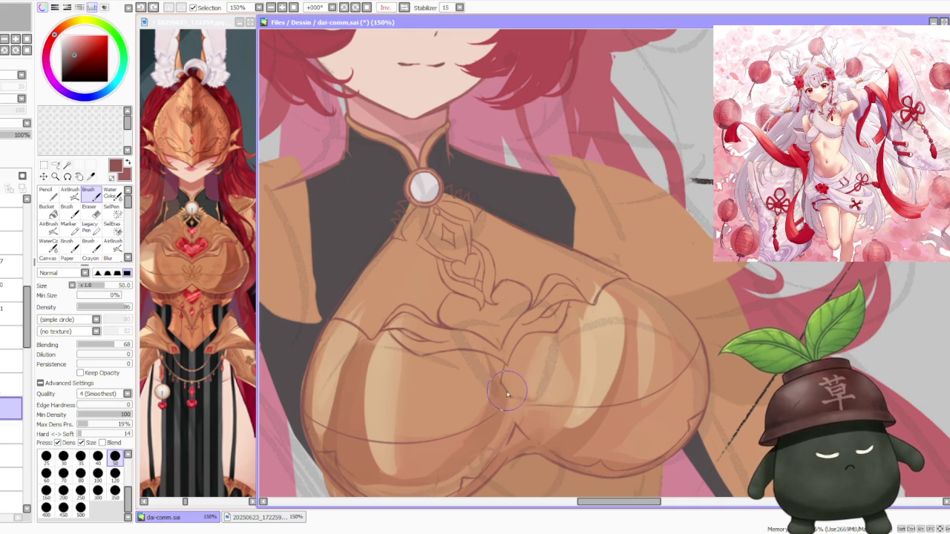
{"action": "key", "text": "ctrl+y"}
{"action": "key", "text": "ctrl+z"}
{"action": "key", "text": "ctrl+y"}
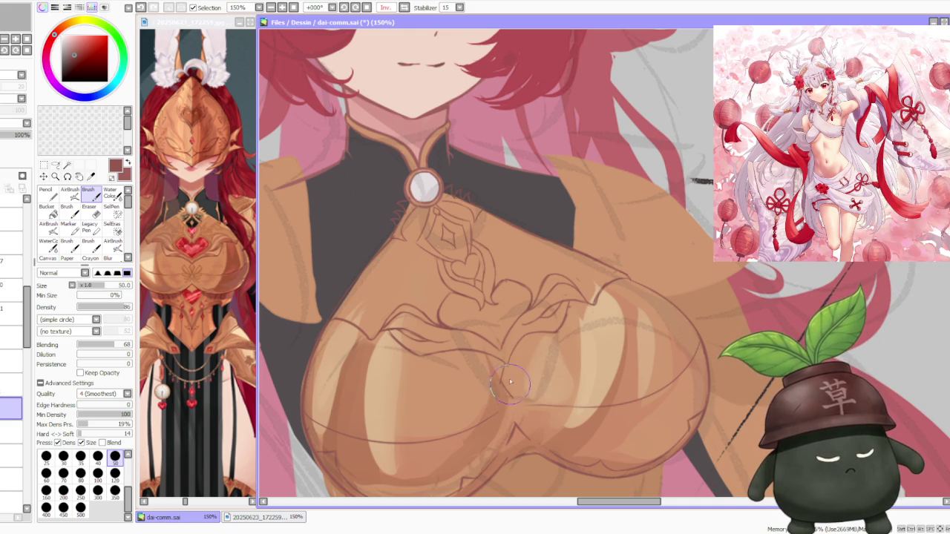
{"action": "key", "text": "ctrl+z"}
{"action": "key", "text": "ctrl+y"}
{"action": "key", "text": "ctrl+z"}
{"action": "key", "text": "ctrl+y"}
{"action": "key", "text": "ctrl+z"}
{"action": "key", "text": "ctrl+y"}
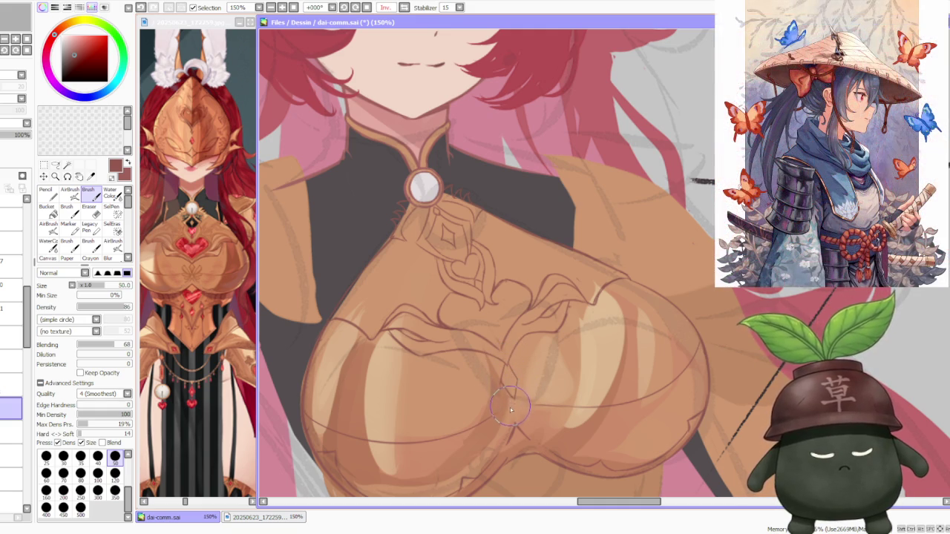
{"action": "key", "text": "ctrl+z"}
{"action": "key", "text": "ctrl+y"}
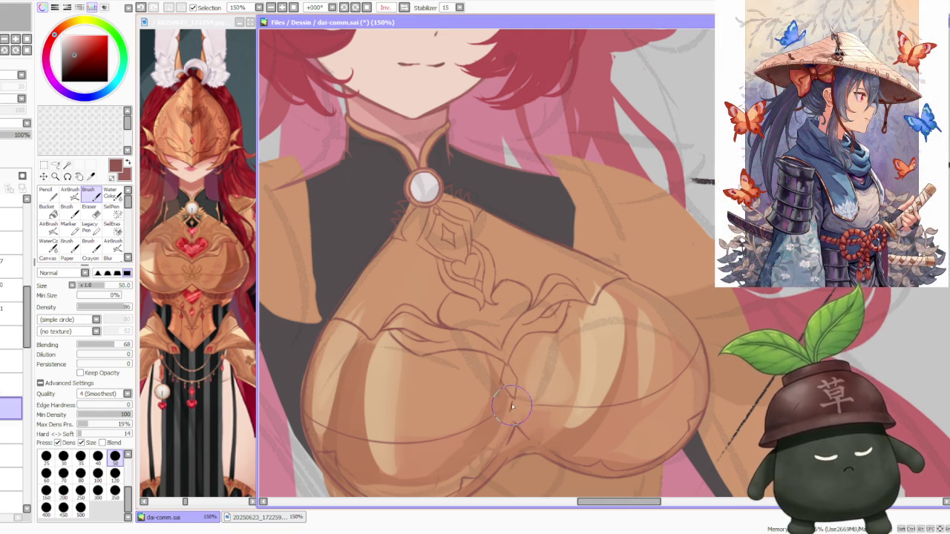
{"action": "key", "text": "ctrl+z"}
{"action": "key", "text": "ctrl+y"}
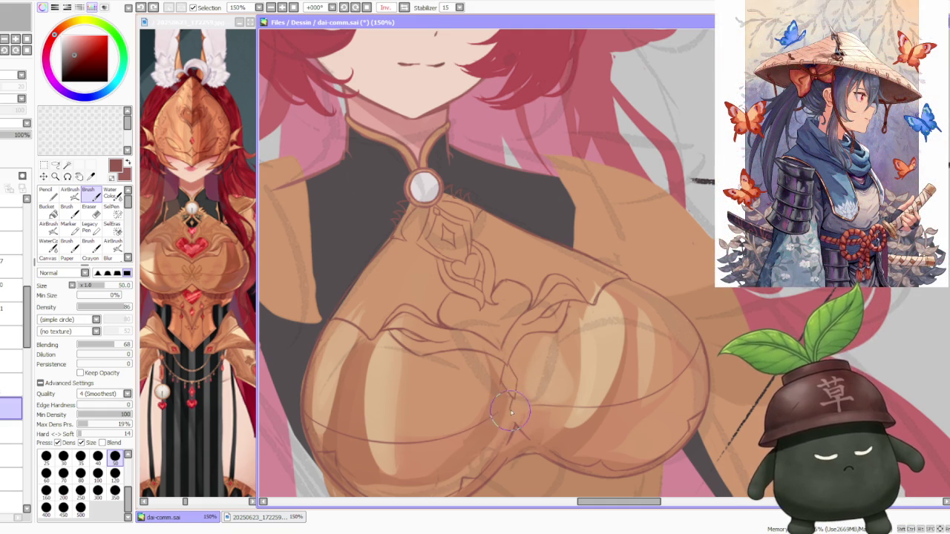
Step: Sketch short dark brown lines where the chest armour plates meet
{"action": "mouse_move", "coordinate": [514, 401]}
{"action": "left_mouse_down"}
{"action": "mouse_move", "coordinate": [516, 411]}
{"action": "mouse_move", "coordinate": [506, 411]}
{"action": "left_mouse_up"}
{"action": "key", "text": "ctrl+z"}
{"action": "scroll", "coordinate": [245, 304], "scroll_direction": "up", "scroll_amount": 2}
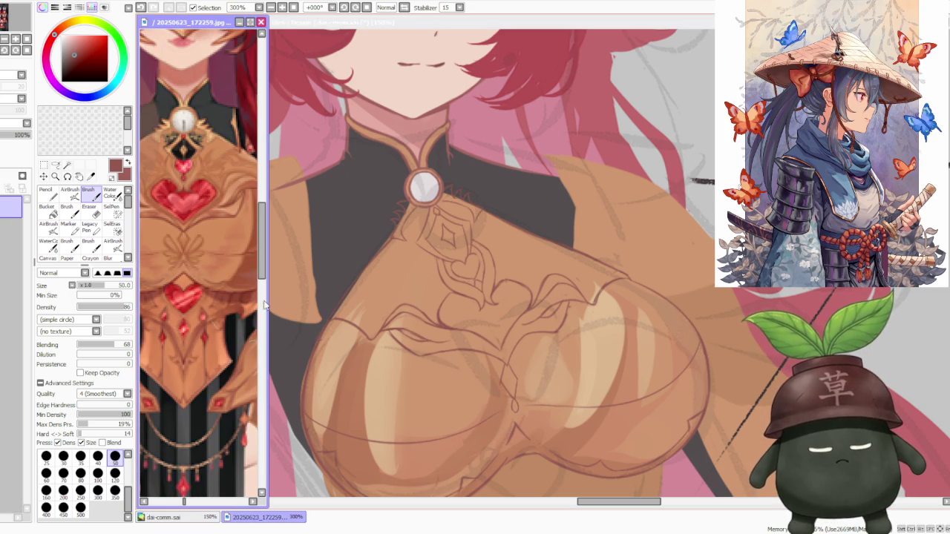
{"action": "left_click", "coordinate": [512, 347]}
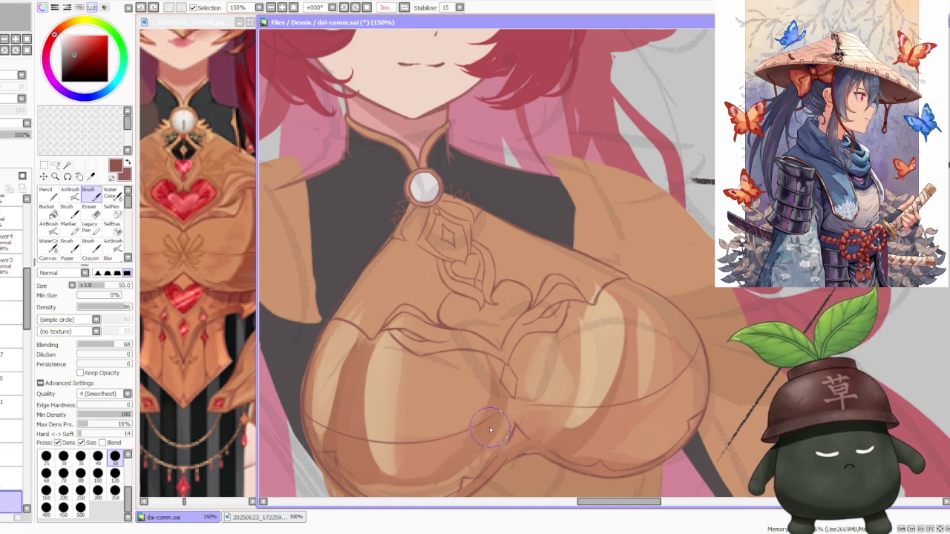
{"action": "left_click_drag", "start_coordinate": [496, 423], "coordinate": [511, 400]}
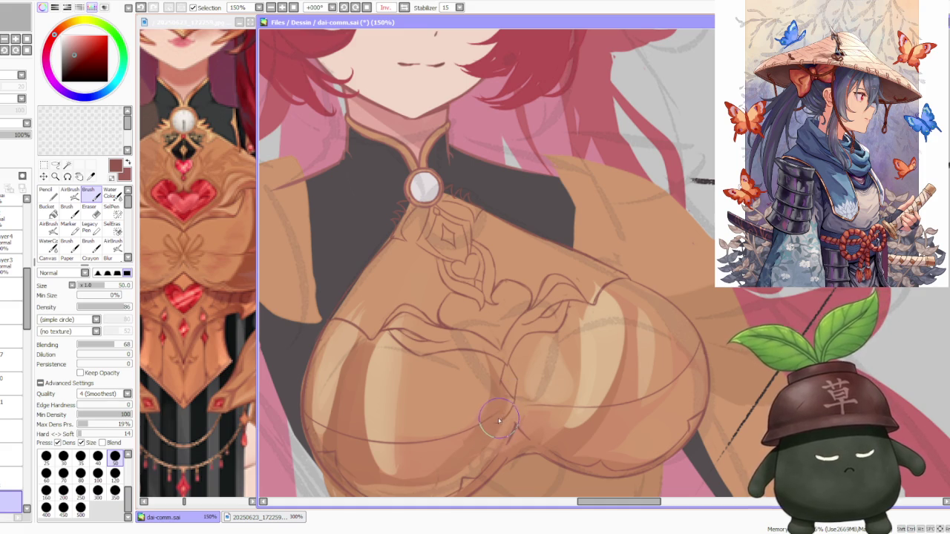
{"action": "left_click_drag", "start_coordinate": [512, 405], "coordinate": [511, 417]}
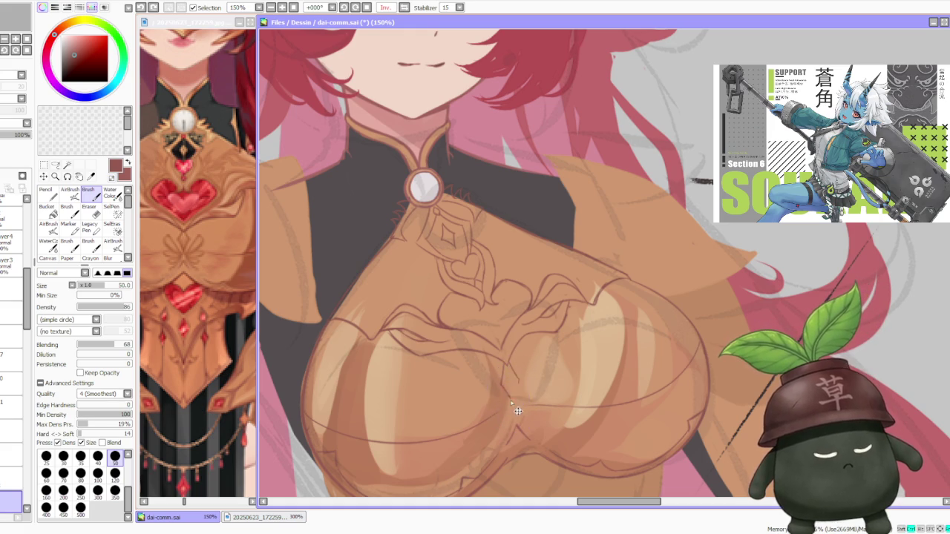
Step: Redraw the centre-seam ornament lines, discarding rejected strokes, and start the knotted motif
{"action": "left_click_drag", "start_coordinate": [515, 407], "coordinate": [513, 394]}
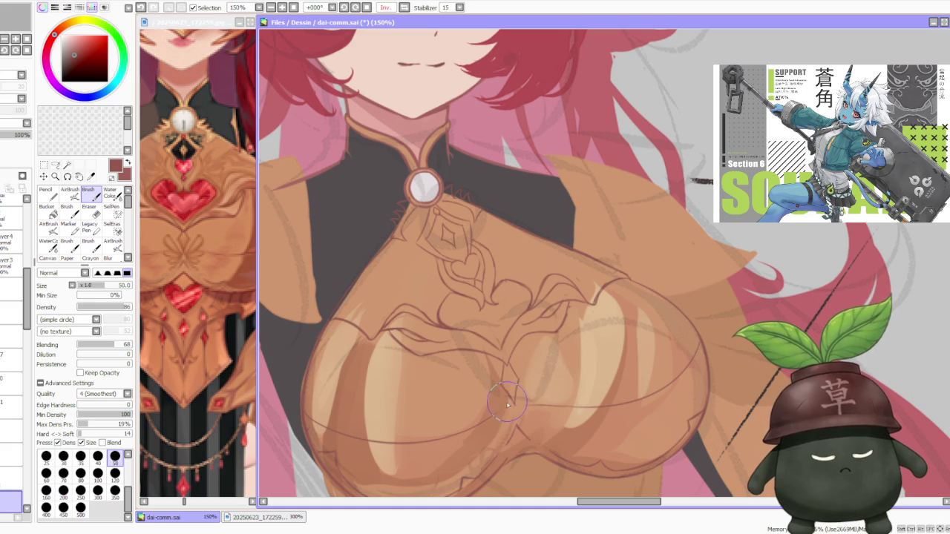
{"action": "key", "text": "ctrl+z"}
{"action": "left_click_drag", "start_coordinate": [509, 424], "coordinate": [529, 411]}
{"action": "key", "text": "ctrl+z"}
{"action": "key", "text": "ctrl+z"}
{"action": "scroll", "coordinate": [520, 401], "scroll_direction": "down", "scroll_amount": 3}
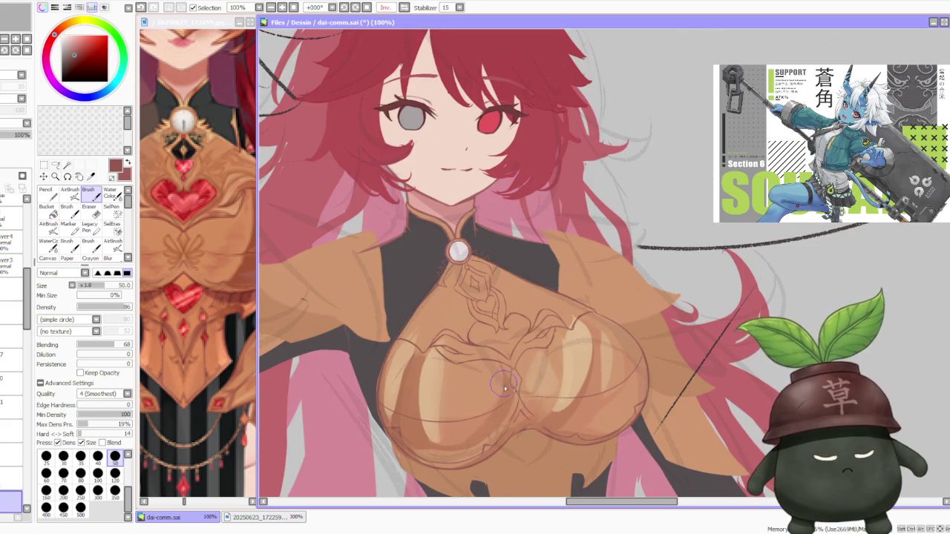
{"action": "scroll", "coordinate": [510, 401], "scroll_direction": "up", "scroll_amount": 3}
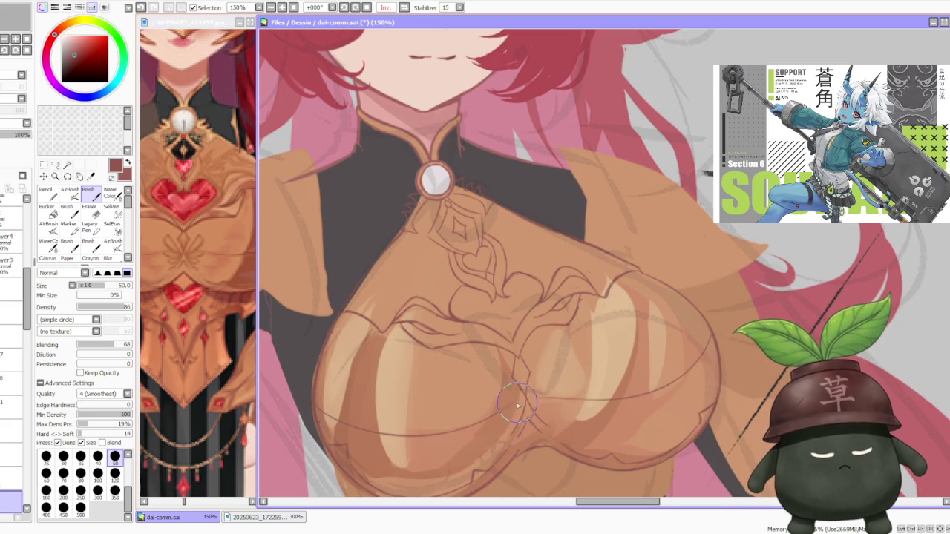
{"action": "key", "text": "ctrl+z"}
{"action": "left_click_drag", "start_coordinate": [519, 386], "coordinate": [525, 408]}
{"action": "key", "text": "ctrl+z"}
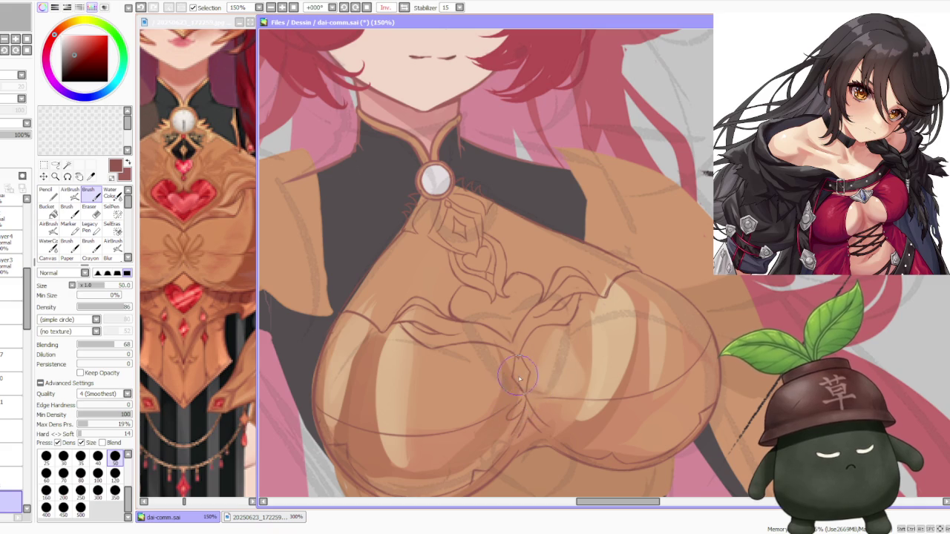
{"action": "left_click_drag", "start_coordinate": [536, 387], "coordinate": [549, 407]}
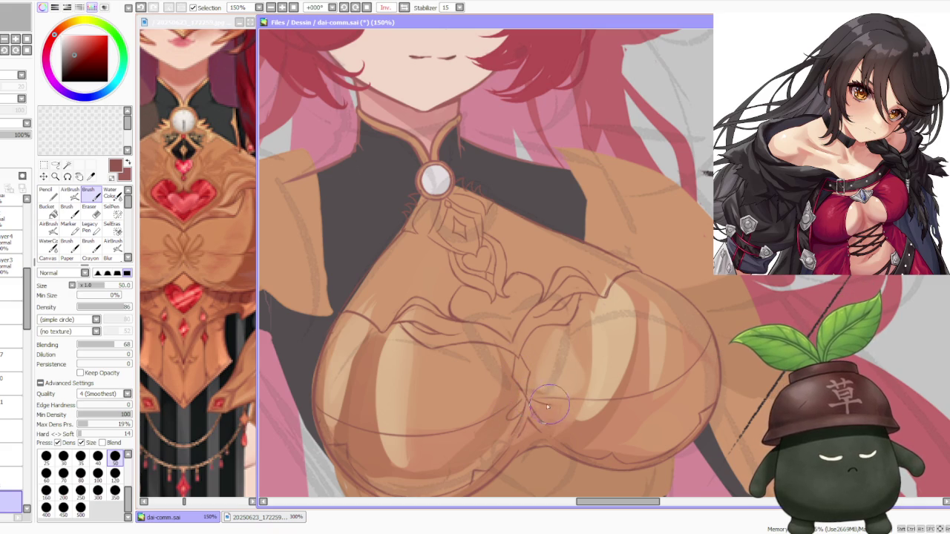
{"action": "key", "text": "ctrl+z"}
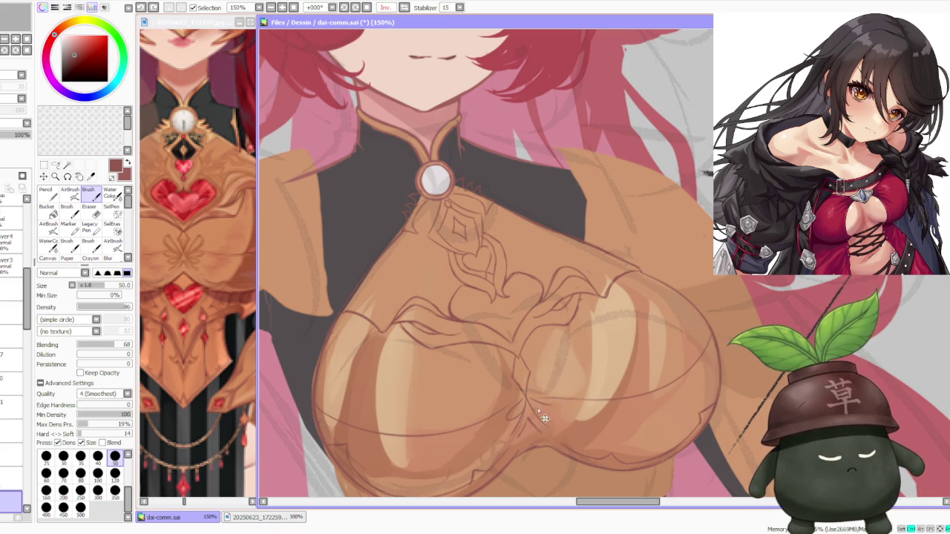
{"action": "left_click_drag", "start_coordinate": [540, 405], "coordinate": [539, 405]}
{"action": "key", "text": "ctrl+z"}
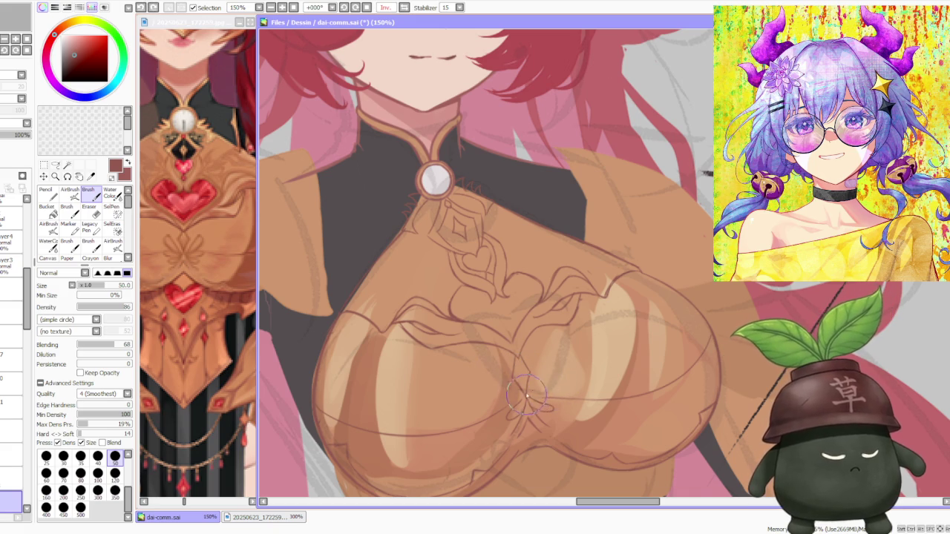
{"action": "left_click_drag", "start_coordinate": [564, 392], "coordinate": [528, 402]}
Step: Undo two strokes, sketch new petal lines under the ornament, and switch to transparent colour for erasing
{"action": "key", "text": "ctrl+z"}
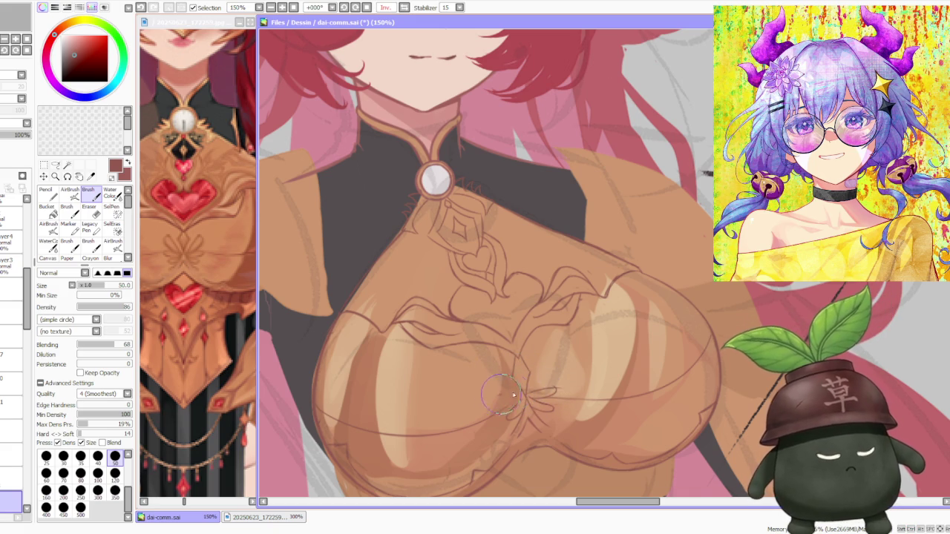
{"action": "key", "text": "ctrl+z"}
{"action": "mouse_move", "coordinate": [504, 405]}
{"action": "left_mouse_down"}
{"action": "mouse_move", "coordinate": [522, 405]}
{"action": "mouse_move", "coordinate": [524, 388]}
{"action": "left_mouse_up"}
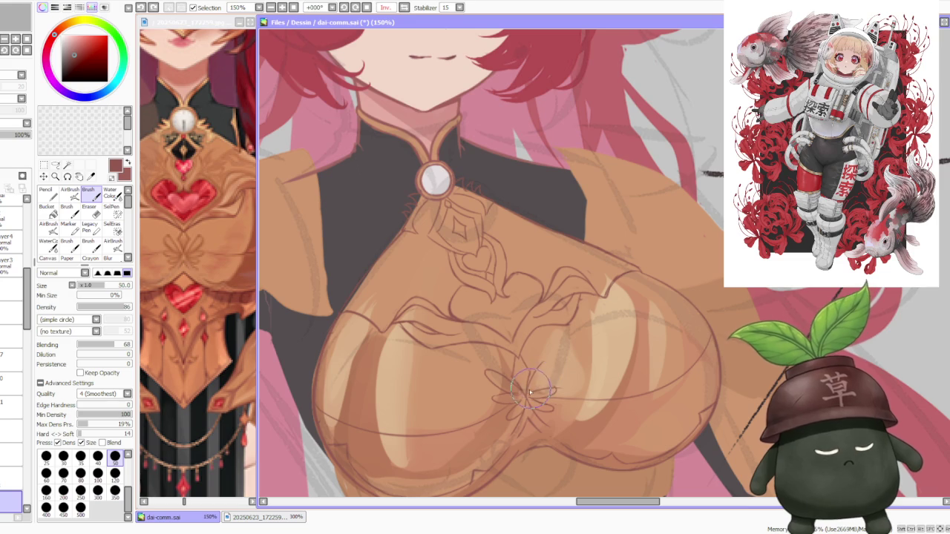
{"action": "left_click_drag", "start_coordinate": [556, 376], "coordinate": [546, 369]}
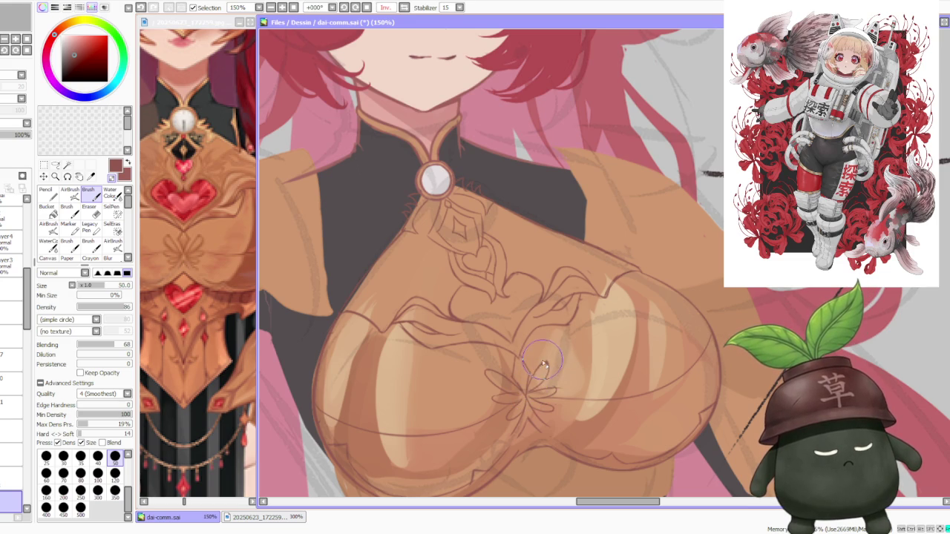
{"action": "key", "text": "ctrl+z"}
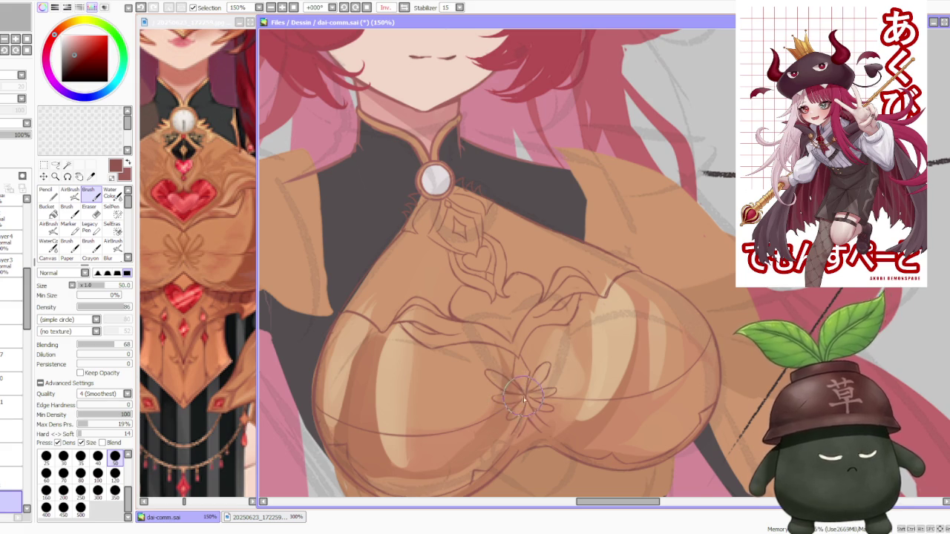
{"action": "key", "text": "ctrl+z"}
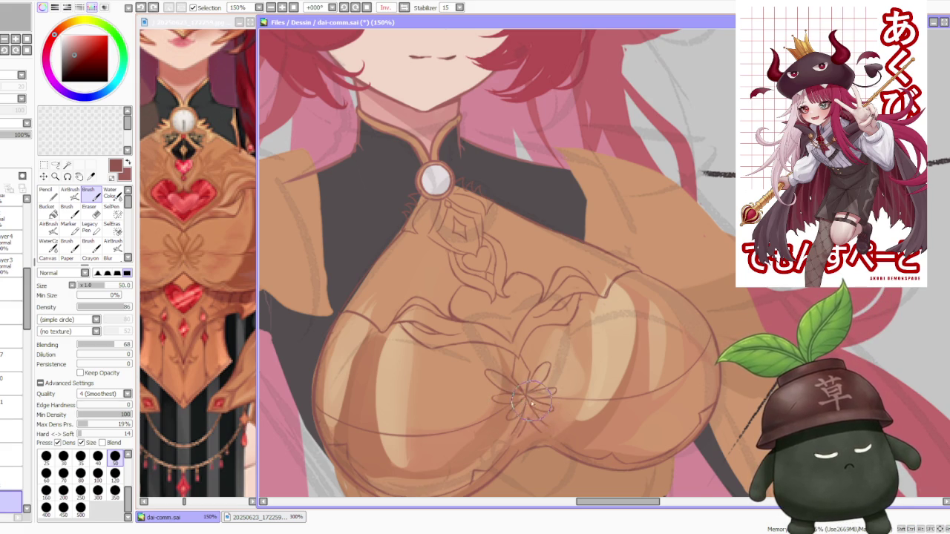
{"action": "key", "text": "x"}
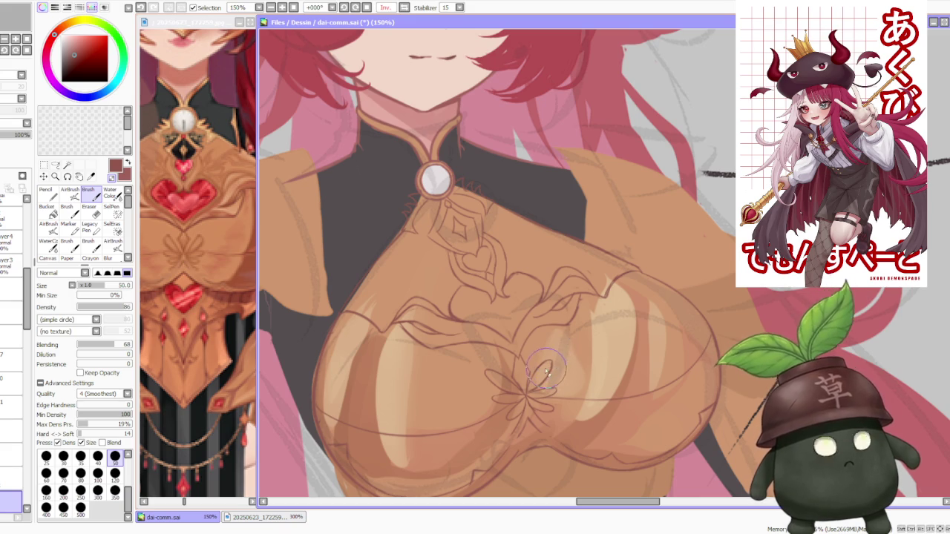
{"action": "scroll", "coordinate": [551, 366], "scroll_direction": "down", "scroll_amount": 4}
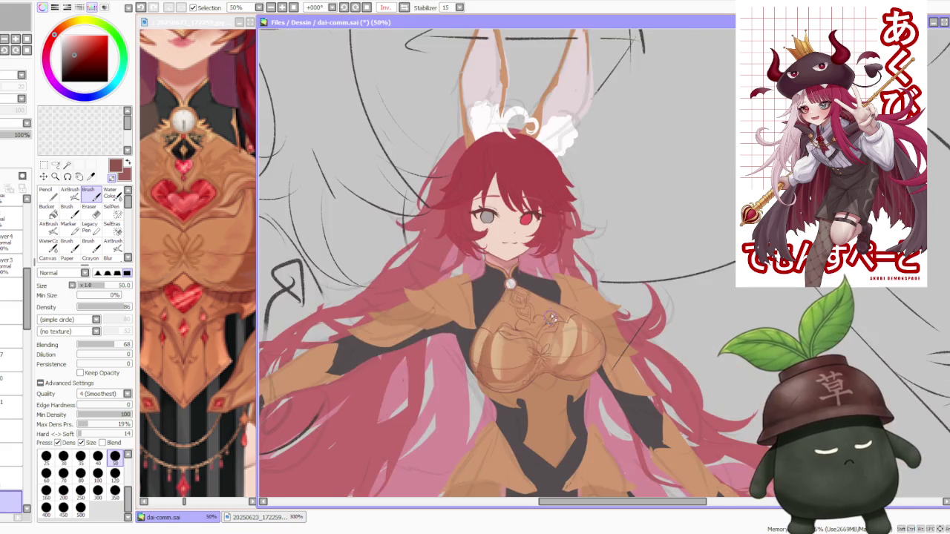
Step: Zoom in on the flower motif and reshape its first petal stroke
{"action": "scroll", "coordinate": [566, 301], "scroll_direction": "up", "scroll_amount": 3}
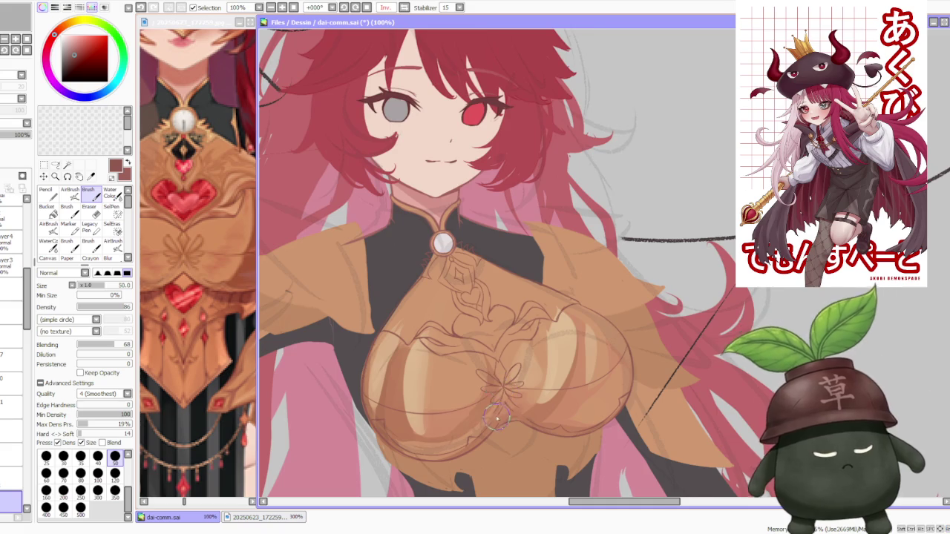
{"action": "scroll", "coordinate": [492, 407], "scroll_direction": "up", "scroll_amount": 1}
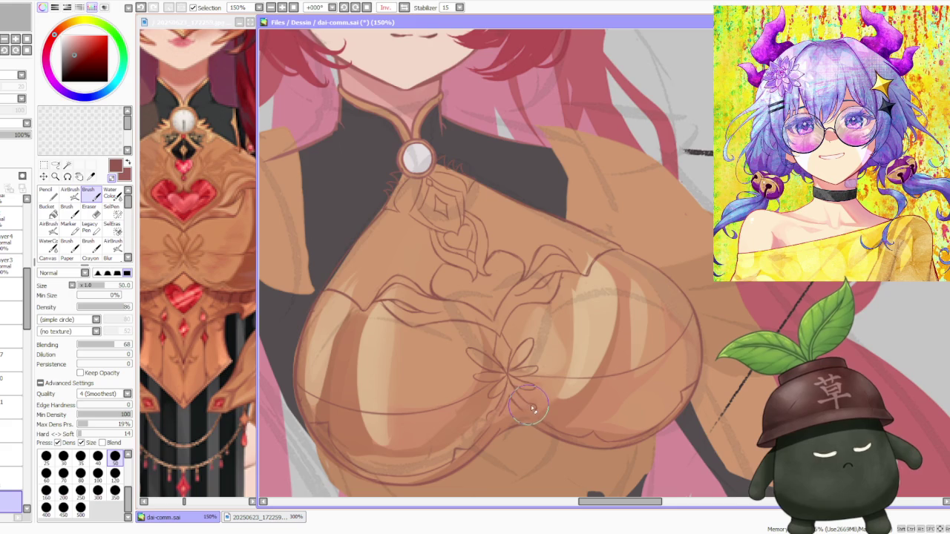
{"action": "scroll", "coordinate": [524, 384], "scroll_direction": "down", "scroll_amount": 2}
{"action": "scroll", "coordinate": [528, 375], "scroll_direction": "up", "scroll_amount": 2}
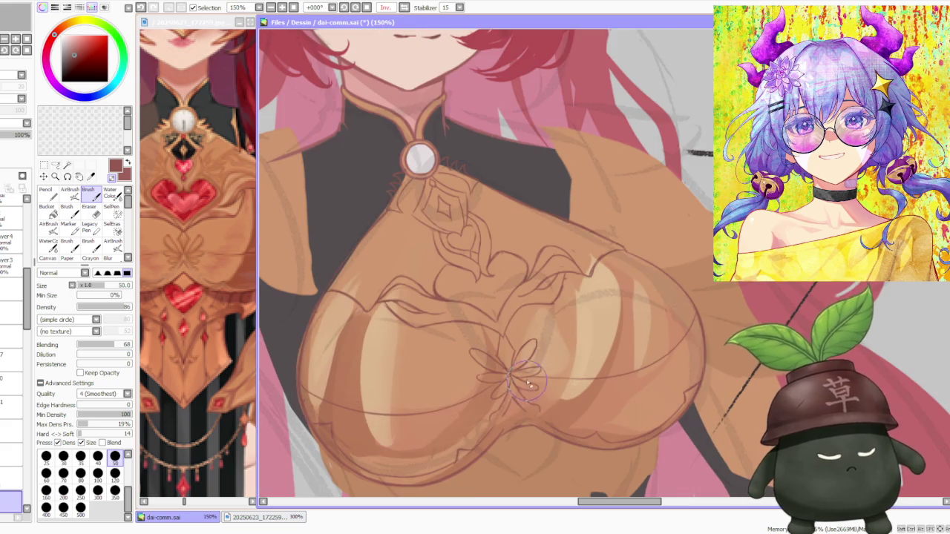
{"action": "scroll", "coordinate": [531, 375], "scroll_direction": "down", "scroll_amount": 2}
{"action": "scroll", "coordinate": [524, 350], "scroll_direction": "down", "scroll_amount": 1}
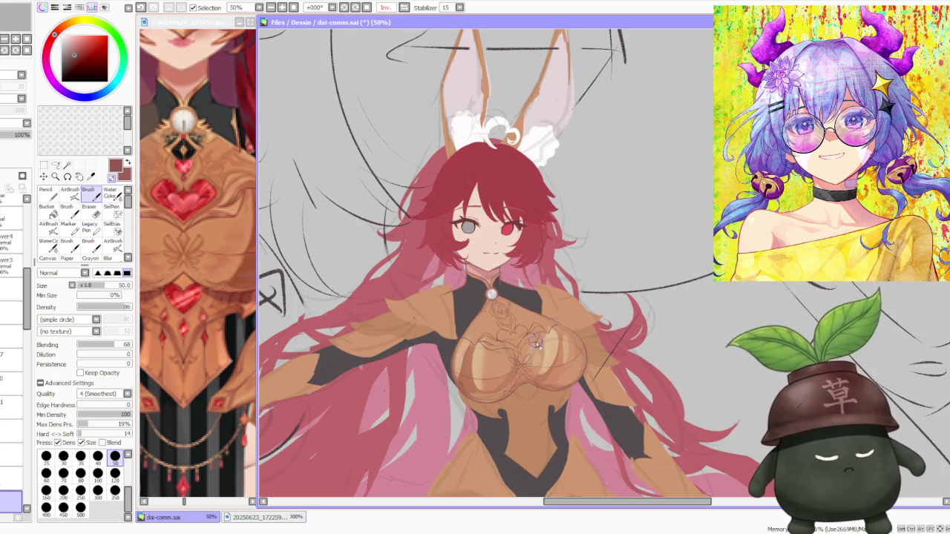
{"action": "scroll", "coordinate": [531, 343], "scroll_direction": "up", "scroll_amount": 3}
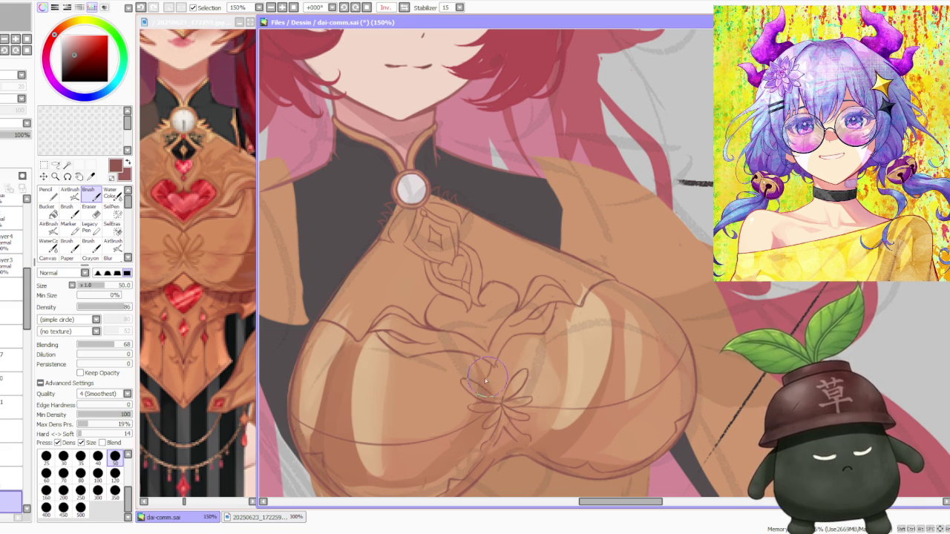
{"action": "key", "text": "ctrl+z"}
{"action": "left_click_drag", "start_coordinate": [503, 404], "coordinate": [488, 378]}
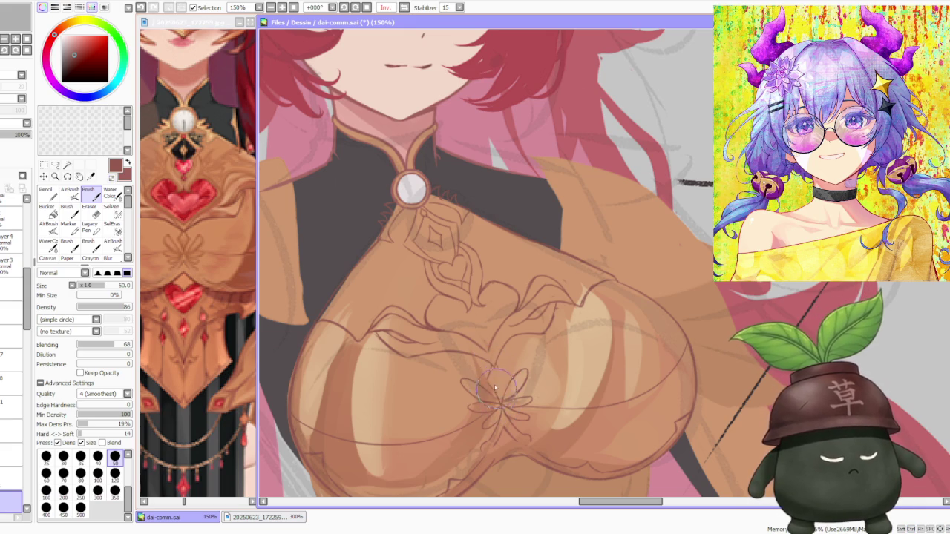
Step: Redraw the pointed petal strokes, discarding unwanted ones, then zoom back out
{"action": "key", "text": "ctrl+z"}
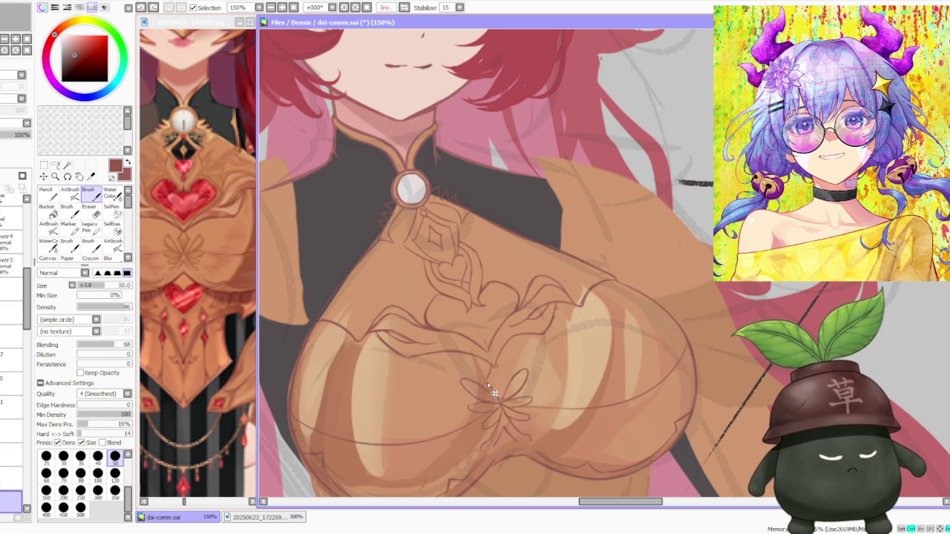
{"action": "mouse_move", "coordinate": [489, 386]}
{"action": "left_mouse_down"}
{"action": "mouse_move", "coordinate": [501, 353]}
{"action": "mouse_move", "coordinate": [504, 387]}
{"action": "left_mouse_up"}
{"action": "key", "text": "ctrl+z"}
{"action": "key", "text": "ctrl+z"}
{"action": "key", "text": "ctrl+z"}
{"action": "key", "text": "ctrl+z"}
{"action": "key", "text": "ctrl+z"}
{"action": "key", "text": "ctrl+z"}
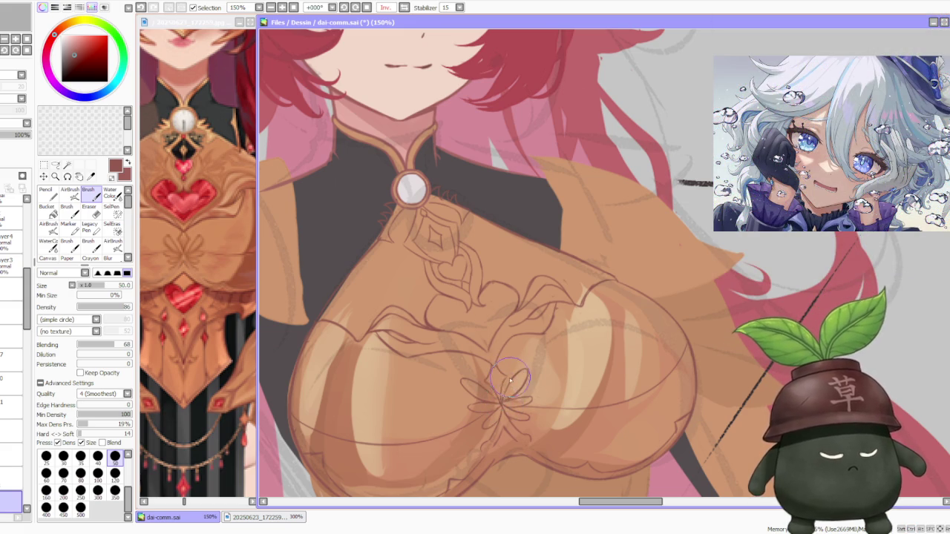
{"action": "key", "text": "ctrl+z"}
{"action": "mouse_move", "coordinate": [510, 379]}
{"action": "left_mouse_down"}
{"action": "mouse_move", "coordinate": [503, 400]}
{"action": "mouse_move", "coordinate": [512, 360]}
{"action": "mouse_move", "coordinate": [502, 401]}
{"action": "mouse_move", "coordinate": [513, 378]}
{"action": "left_mouse_up"}
{"action": "key", "text": "ctrl+z"}
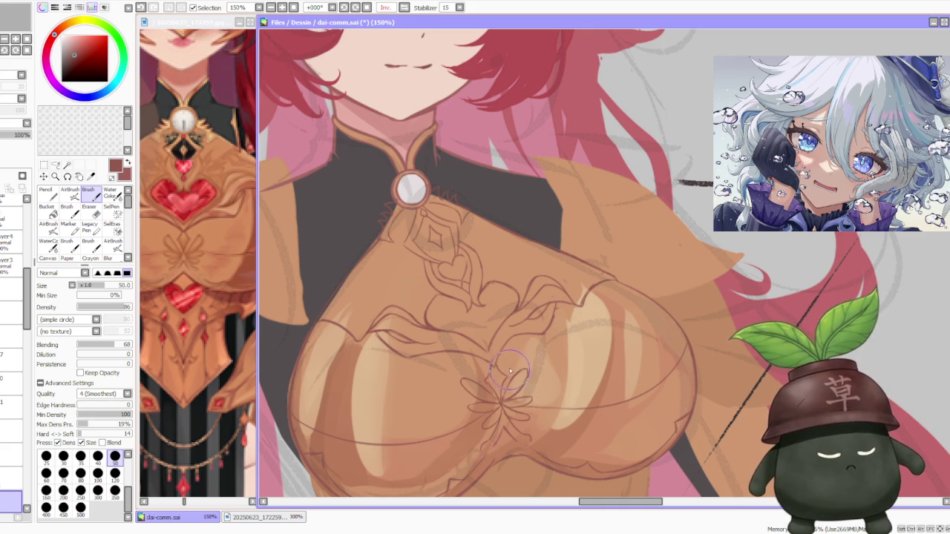
{"action": "scroll", "coordinate": [520, 312], "scroll_direction": "down", "scroll_amount": 2}
{"action": "scroll", "coordinate": [525, 285], "scroll_direction": "down", "scroll_amount": 1}
{"action": "scroll", "coordinate": [525, 285], "scroll_direction": "up", "scroll_amount": 4}
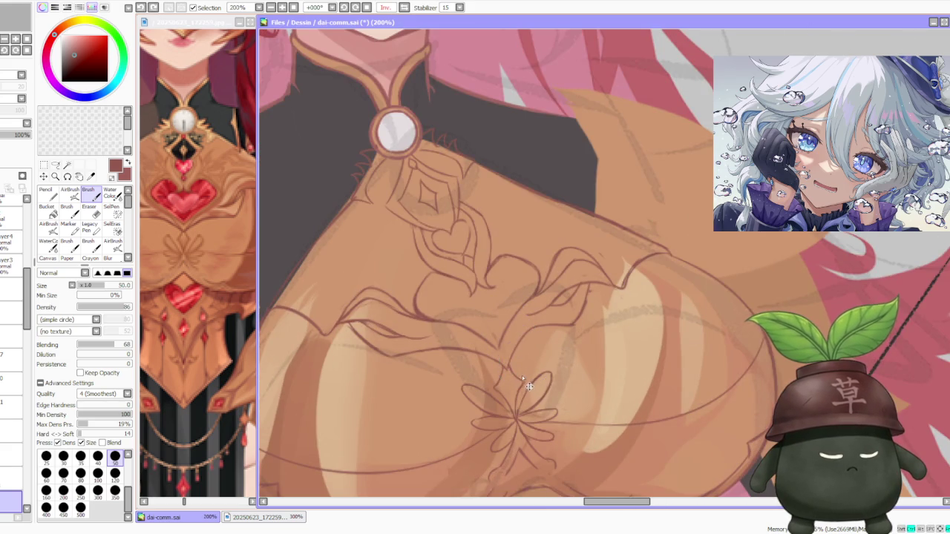
Step: Replace the unwanted lower petal with upper petal strokes on the flower
{"action": "left_click_drag", "start_coordinate": [523, 381], "coordinate": [523, 424]}
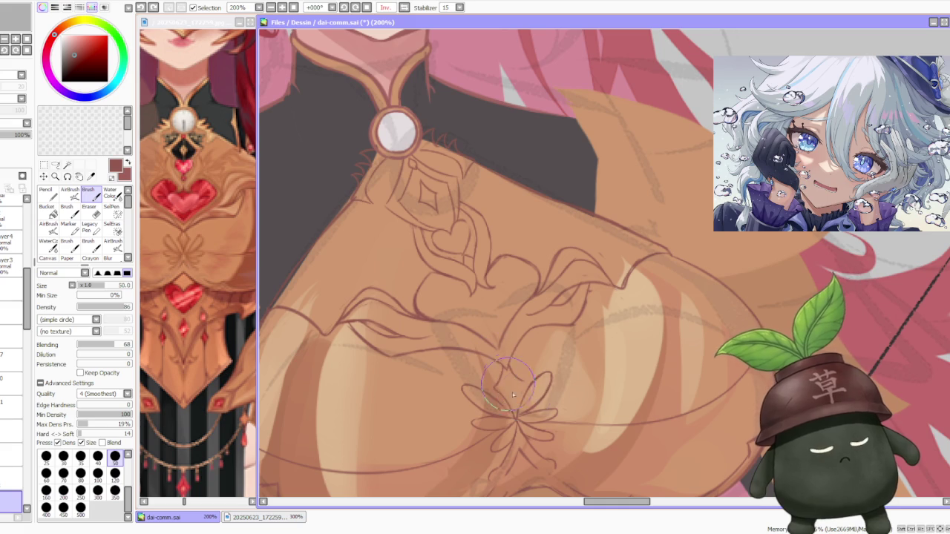
{"action": "key", "text": "ctrl+z"}
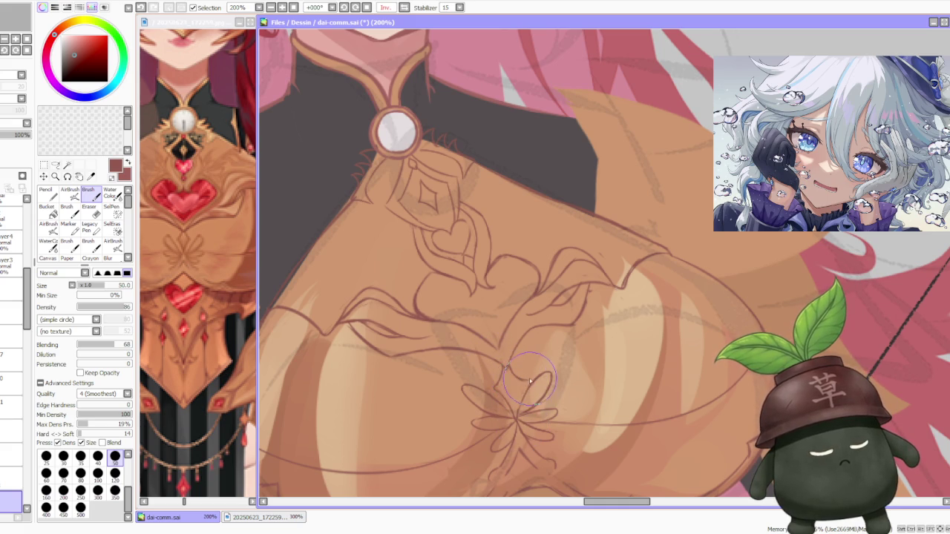
{"action": "left_click_drag", "start_coordinate": [525, 386], "coordinate": [531, 360]}
{"action": "key", "text": "ctrl+z"}
{"action": "mouse_move", "coordinate": [512, 401]}
{"action": "left_mouse_down"}
{"action": "mouse_move", "coordinate": [519, 368]}
{"action": "mouse_move", "coordinate": [525, 420]}
{"action": "left_mouse_up"}
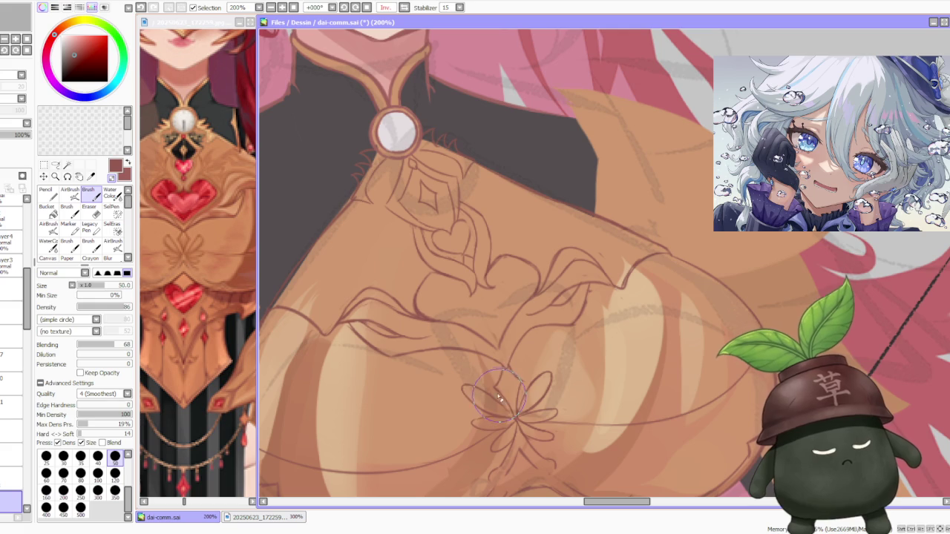
Step: Zoom in and out to review the ornament from brooch down to the flower
{"action": "scroll", "coordinate": [523, 390], "scroll_direction": "down", "scroll_amount": 4}
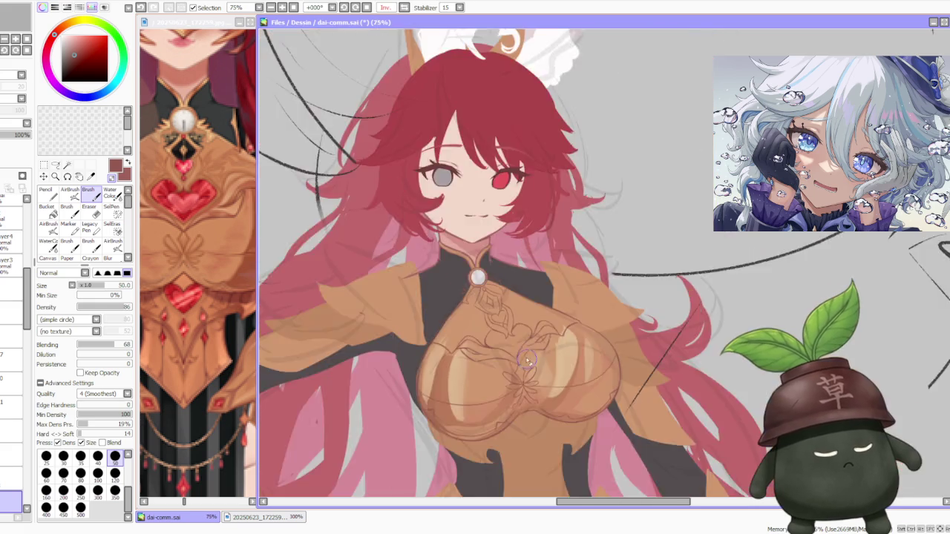
{"action": "scroll", "coordinate": [520, 390], "scroll_direction": "up", "scroll_amount": 5}
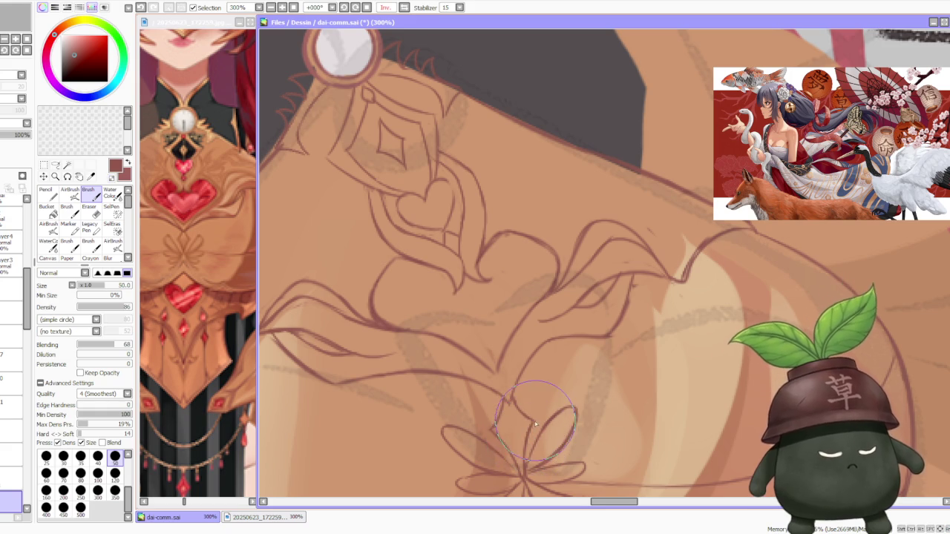
{"action": "scroll", "coordinate": [535, 423], "scroll_direction": "down", "scroll_amount": 3}
{"action": "scroll", "coordinate": [534, 423], "scroll_direction": "down", "scroll_amount": 1}
{"action": "scroll", "coordinate": [550, 386], "scroll_direction": "up", "scroll_amount": 3}
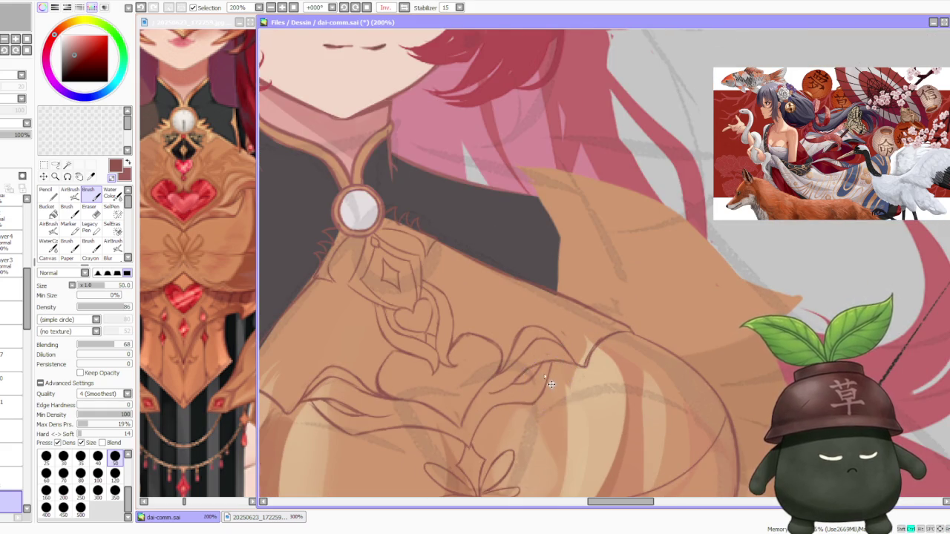
{"action": "scroll", "coordinate": [544, 380], "scroll_direction": "up", "scroll_amount": 1}
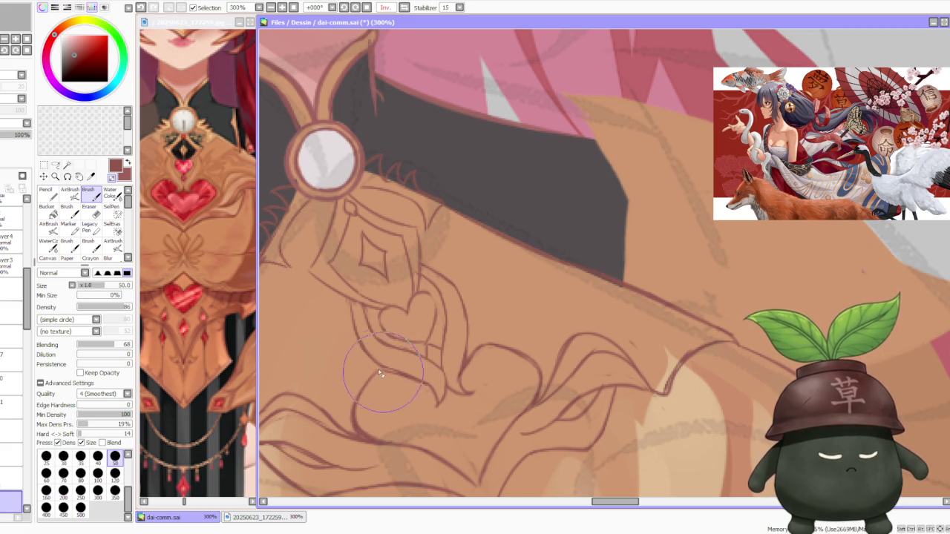
{"action": "scroll", "coordinate": [475, 327], "scroll_direction": "down", "scroll_amount": 2}
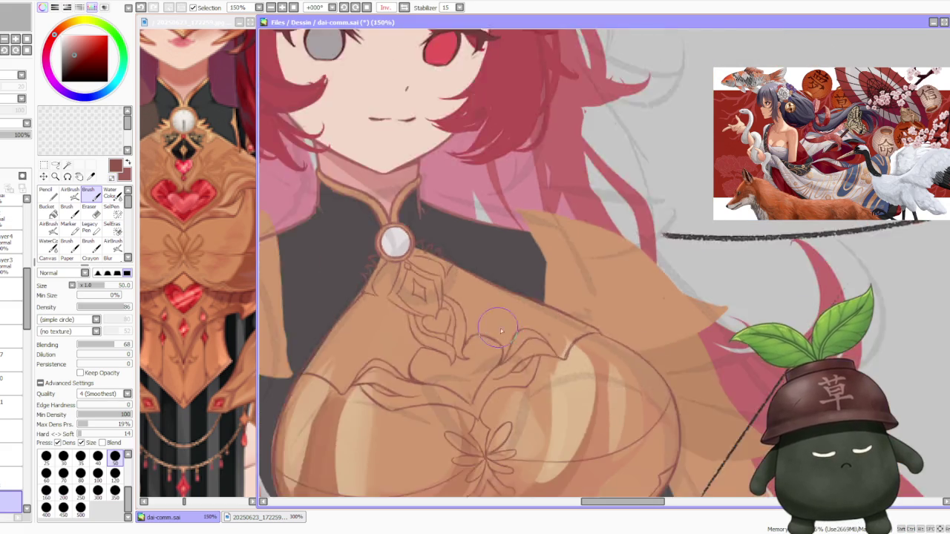
{"action": "scroll", "coordinate": [485, 334], "scroll_direction": "down", "scroll_amount": 1}
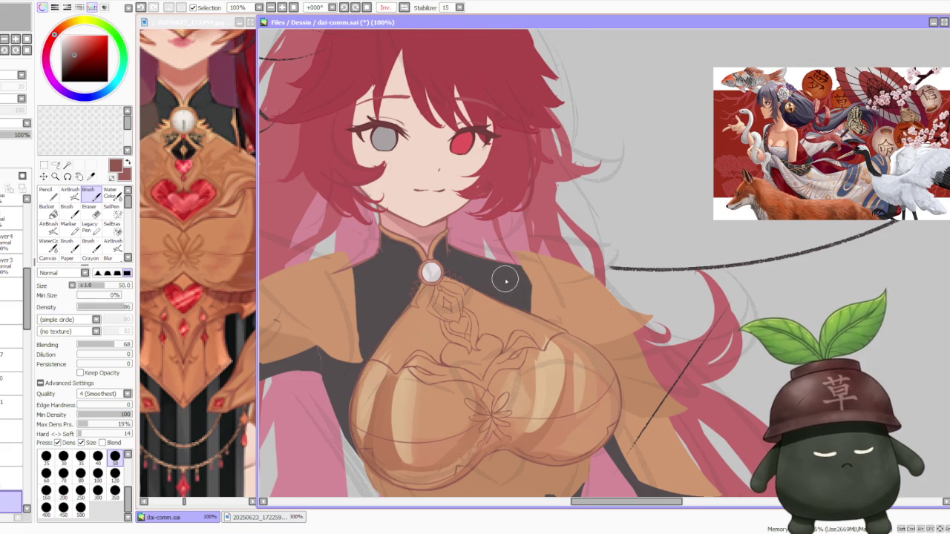
{"action": "scroll", "coordinate": [505, 281], "scroll_direction": "up", "scroll_amount": 1}
{"action": "scroll", "coordinate": [500, 282], "scroll_direction": "up", "scroll_amount": 2}
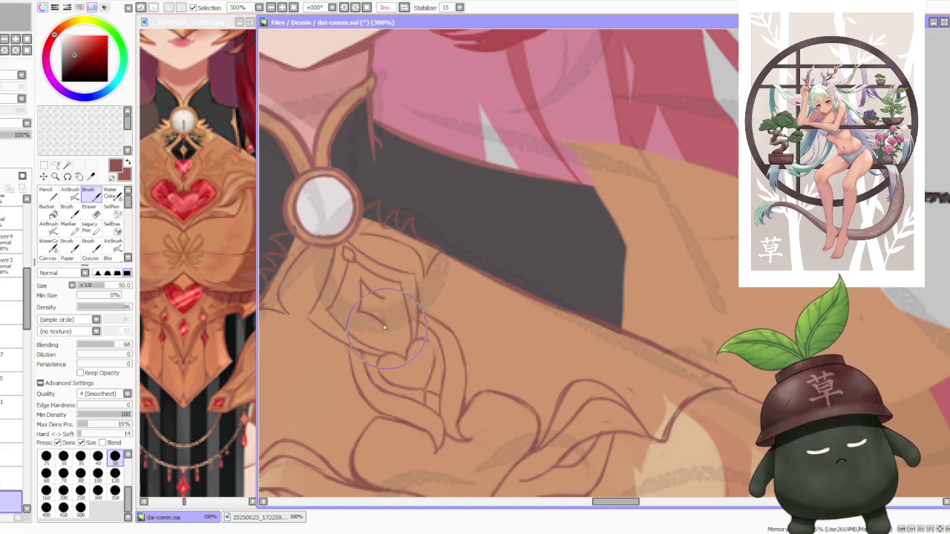
Step: Sketch a small diamond below the brooch, then undo it after checking
{"action": "left_click_drag", "start_coordinate": [369, 281], "coordinate": [370, 315]}
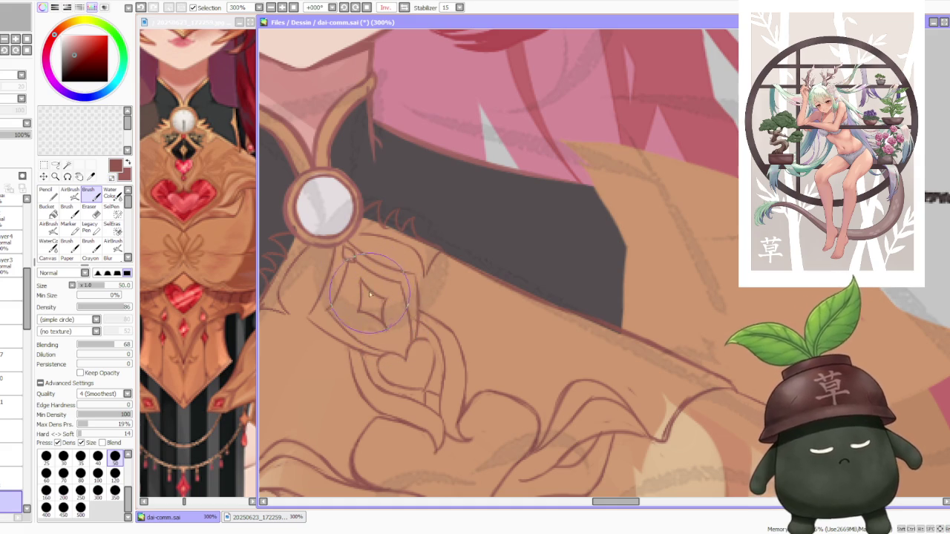
{"action": "scroll", "coordinate": [349, 282], "scroll_direction": "down", "scroll_amount": 1}
{"action": "scroll", "coordinate": [334, 276], "scroll_direction": "up", "scroll_amount": 1}
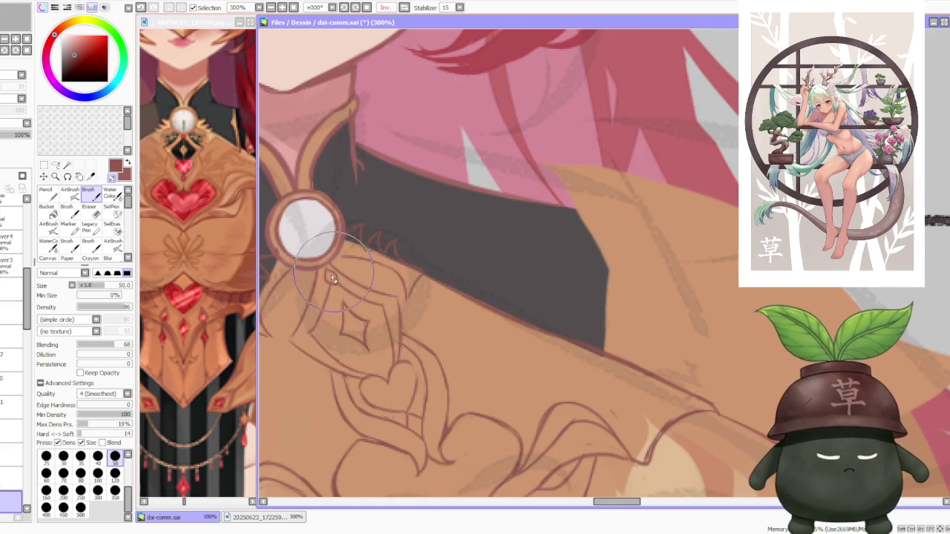
{"action": "scroll", "coordinate": [330, 270], "scroll_direction": "down", "scroll_amount": 1}
{"action": "scroll", "coordinate": [312, 310], "scroll_direction": "up", "scroll_amount": 1}
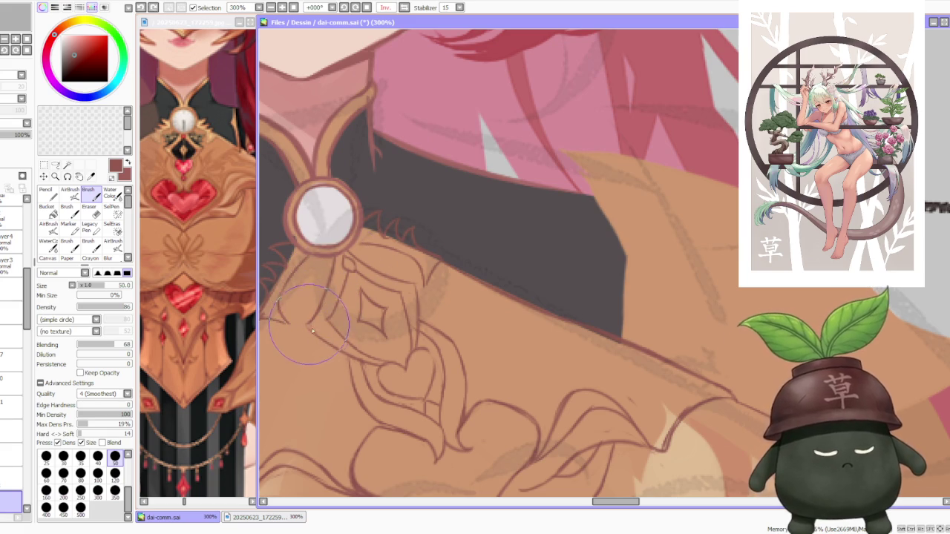
{"action": "key", "text": "ctrl+z"}
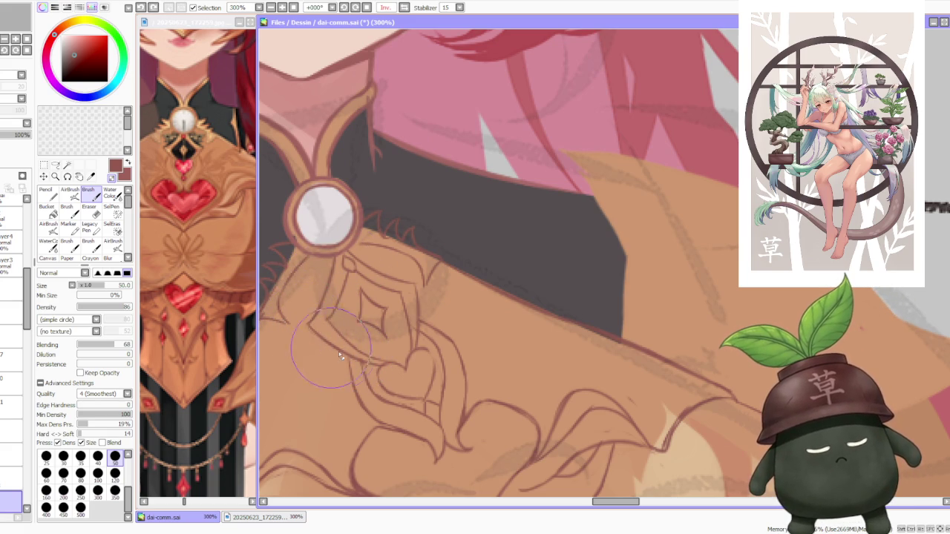
Step: Zoom in and out repeatedly to inspect the golden chest armour
{"action": "scroll", "coordinate": [416, 326], "scroll_direction": "down", "scroll_amount": 2}
{"action": "scroll", "coordinate": [349, 340], "scroll_direction": "up", "scroll_amount": 3}
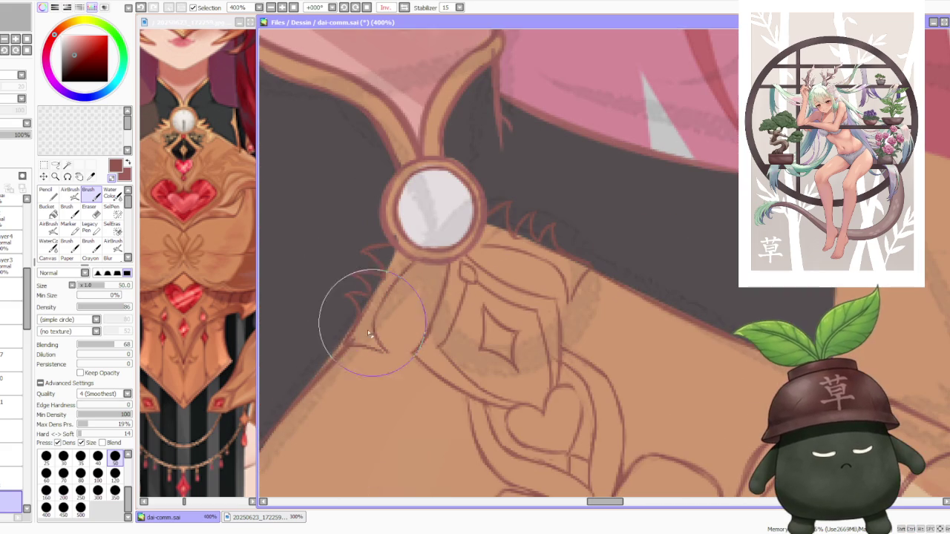
{"action": "scroll", "coordinate": [406, 346], "scroll_direction": "down", "scroll_amount": 2}
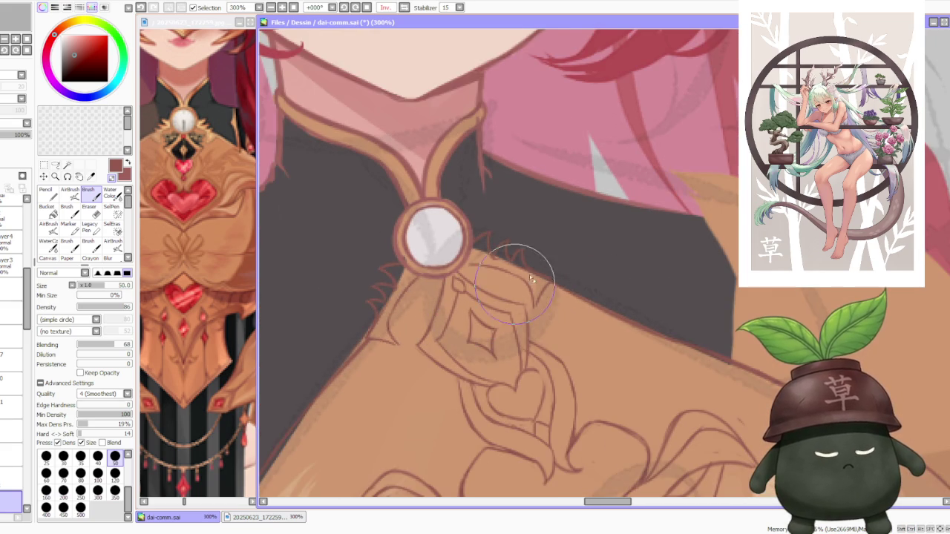
{"action": "scroll", "coordinate": [568, 299], "scroll_direction": "down", "scroll_amount": 1}
{"action": "scroll", "coordinate": [572, 300], "scroll_direction": "down", "scroll_amount": 1}
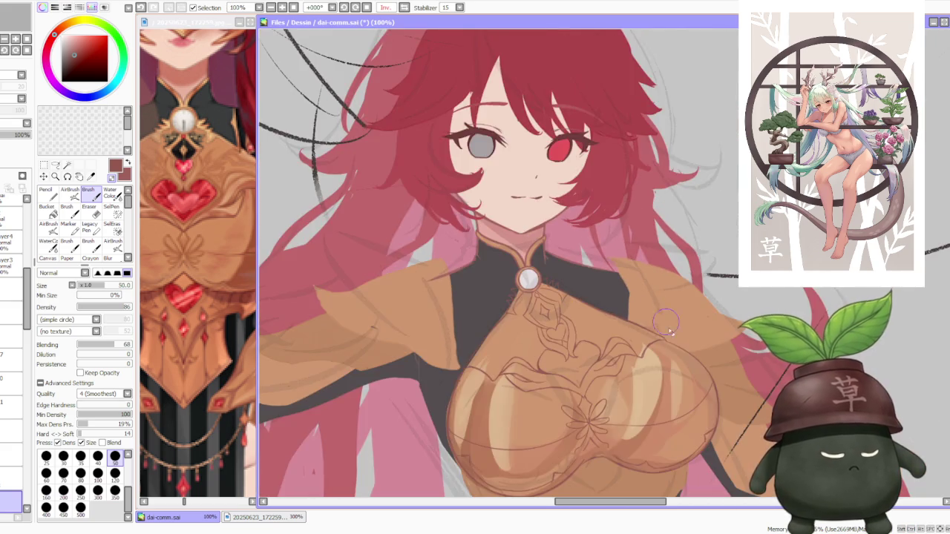
{"action": "scroll", "coordinate": [665, 364], "scroll_direction": "up", "scroll_amount": 2}
{"action": "scroll", "coordinate": [625, 363], "scroll_direction": "up", "scroll_amount": 1}
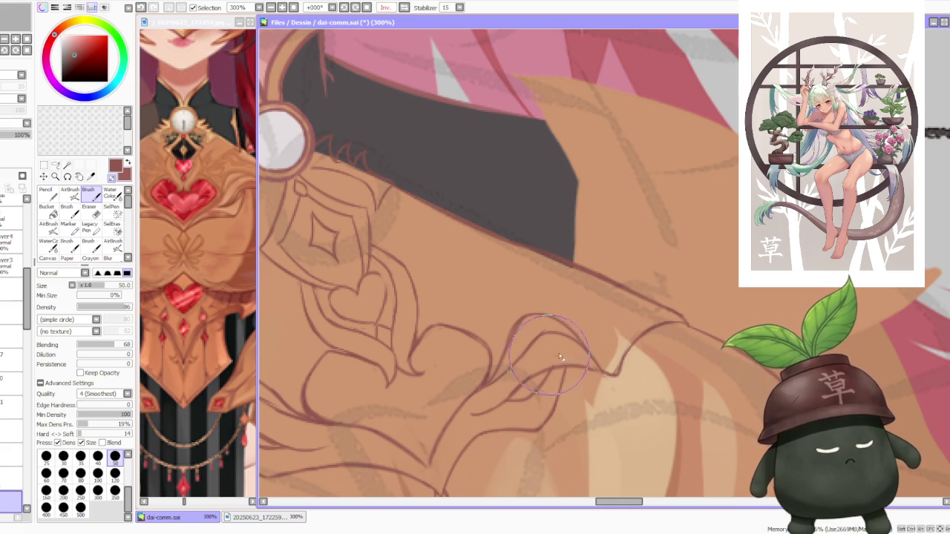
{"action": "scroll", "coordinate": [553, 329], "scroll_direction": "down", "scroll_amount": 2}
{"action": "scroll", "coordinate": [520, 324], "scroll_direction": "down", "scroll_amount": 1}
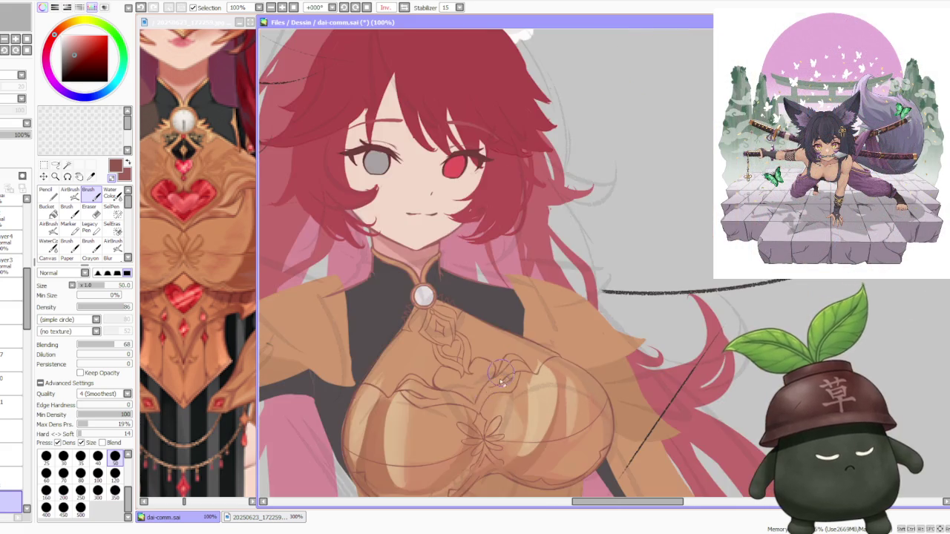
{"action": "scroll", "coordinate": [507, 379], "scroll_direction": "up", "scroll_amount": 3}
{"action": "scroll", "coordinate": [490, 409], "scroll_direction": "down", "scroll_amount": 1}
{"action": "scroll", "coordinate": [491, 409], "scroll_direction": "down", "scroll_amount": 2}
{"action": "scroll", "coordinate": [557, 386], "scroll_direction": "up", "scroll_amount": 1}
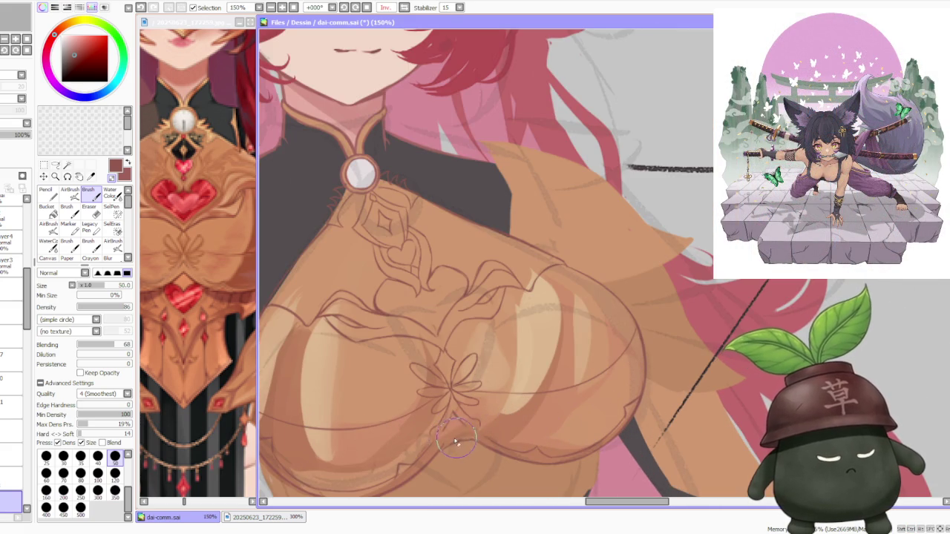
{"action": "scroll", "coordinate": [520, 415], "scroll_direction": "down", "scroll_amount": 1}
{"action": "scroll", "coordinate": [631, 331], "scroll_direction": "up", "scroll_amount": 1}
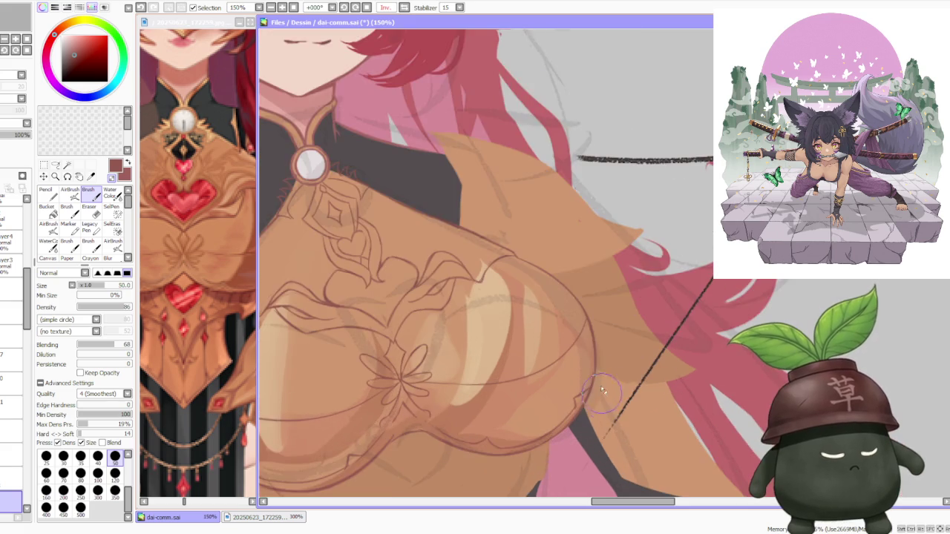
{"action": "scroll", "coordinate": [594, 379], "scroll_direction": "up", "scroll_amount": 2}
{"action": "scroll", "coordinate": [589, 344], "scroll_direction": "down", "scroll_amount": 3}
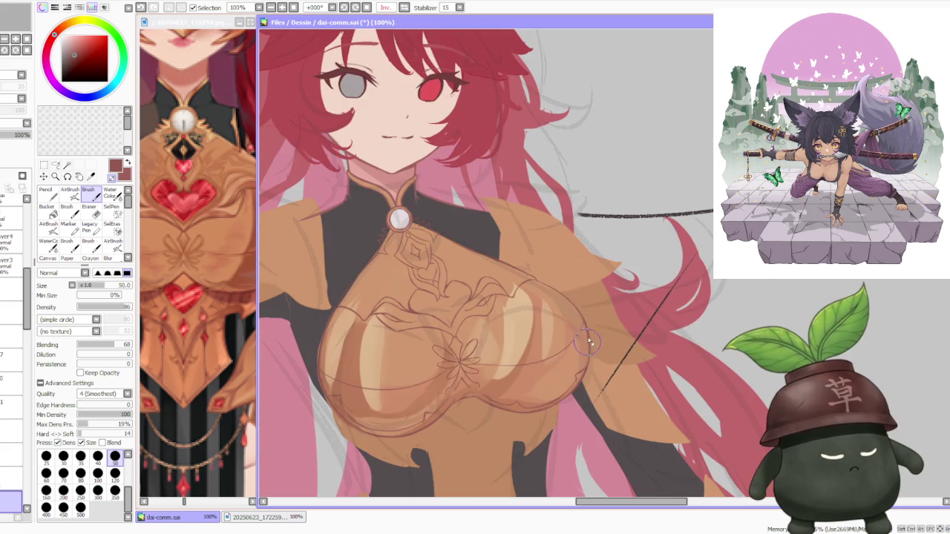
{"action": "scroll", "coordinate": [399, 382], "scroll_direction": "up", "scroll_amount": 2}
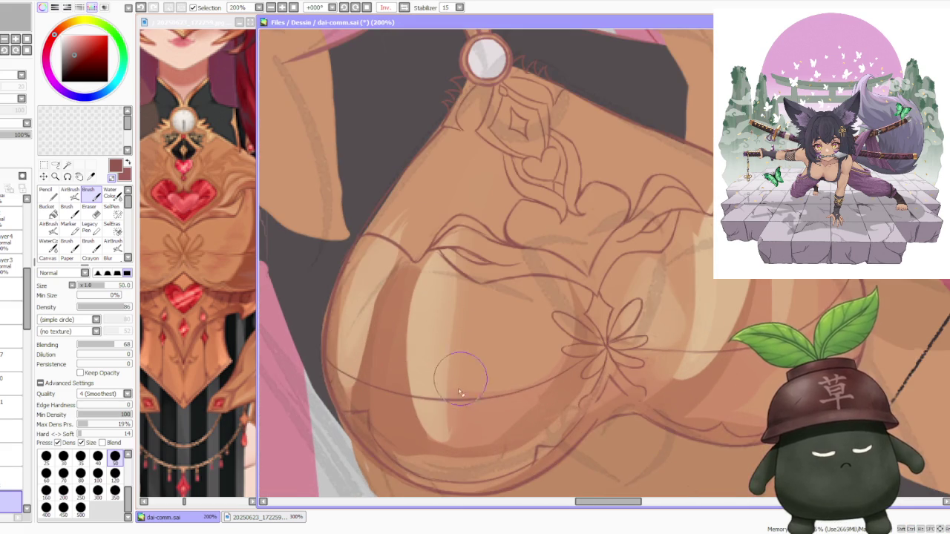
{"action": "scroll", "coordinate": [505, 326], "scroll_direction": "down", "scroll_amount": 4}
{"action": "scroll", "coordinate": [550, 277], "scroll_direction": "down", "scroll_amount": 1}
{"action": "scroll", "coordinate": [549, 273], "scroll_direction": "up", "scroll_amount": 2}
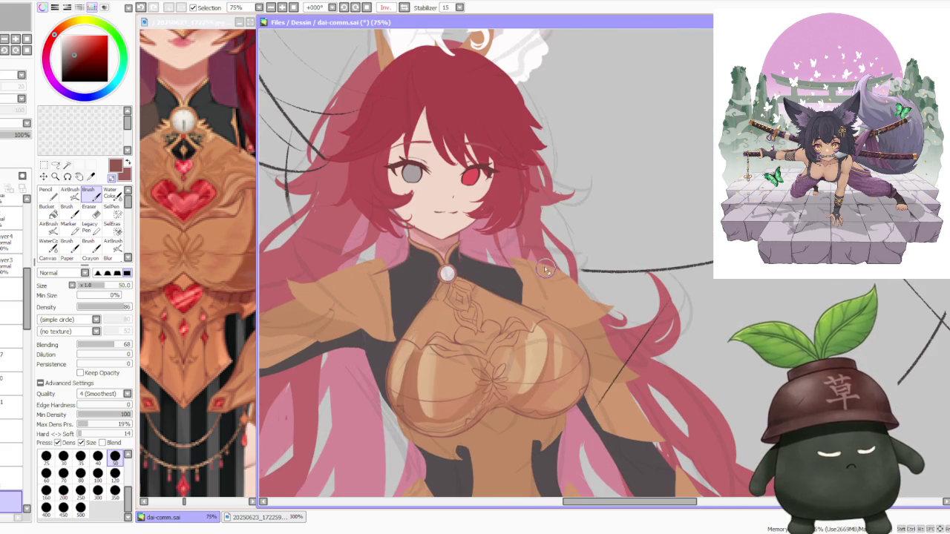
{"action": "scroll", "coordinate": [485, 297], "scroll_direction": "down", "scroll_amount": 1}
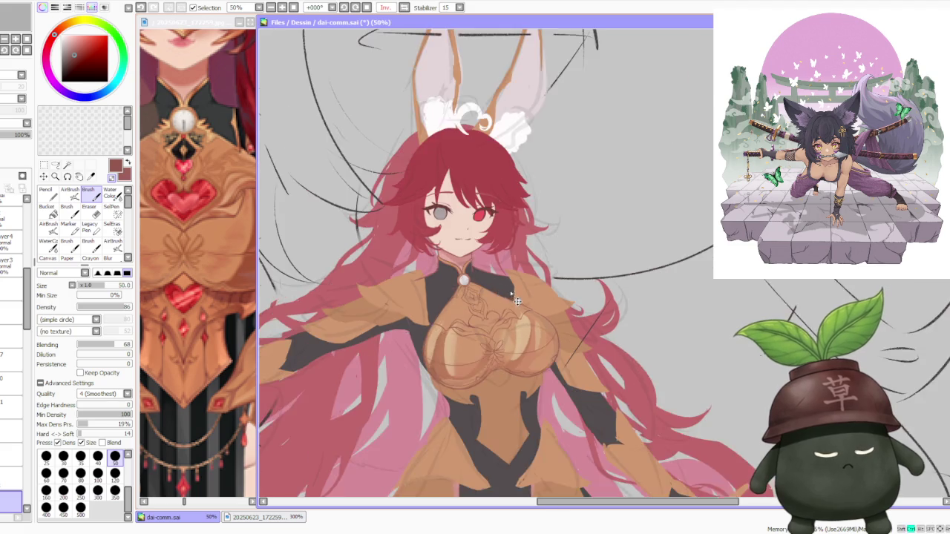
{"action": "scroll", "coordinate": [508, 292], "scroll_direction": "down", "scroll_amount": 1}
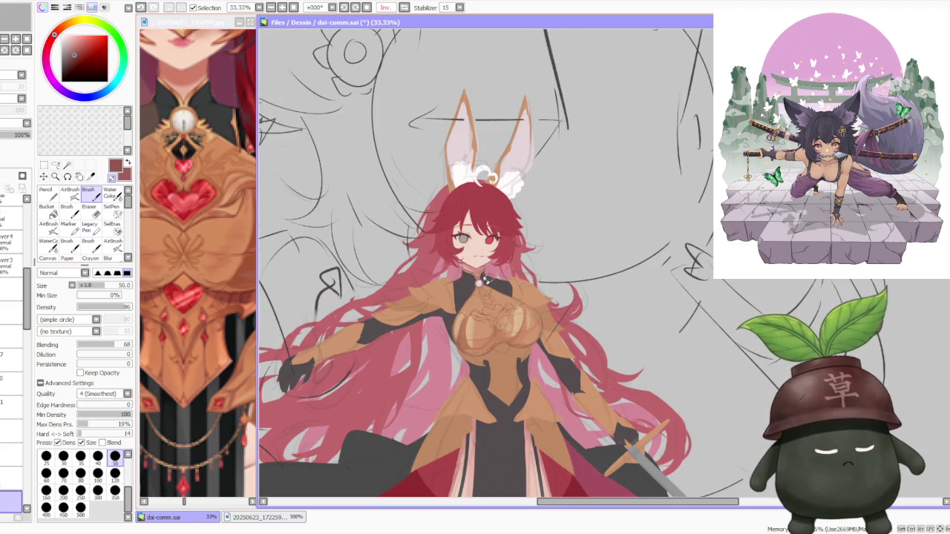
{"action": "scroll", "coordinate": [491, 280], "scroll_direction": "up", "scroll_amount": 3}
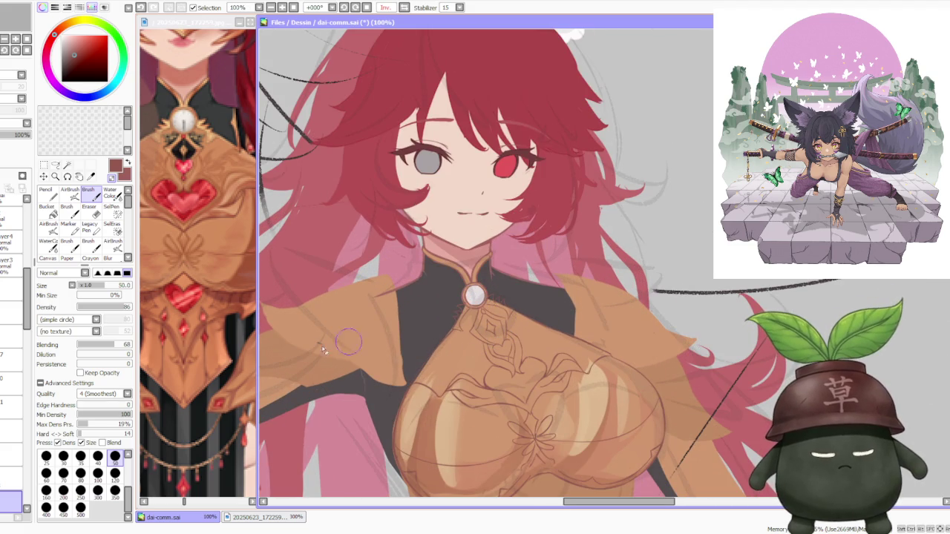
Step: Compare the armour against the reference JPG, then return to dai-comm.sai
{"action": "left_click", "coordinate": [237, 381]}
{"action": "scroll", "coordinate": [237, 381], "scroll_direction": "down", "scroll_amount": 2}
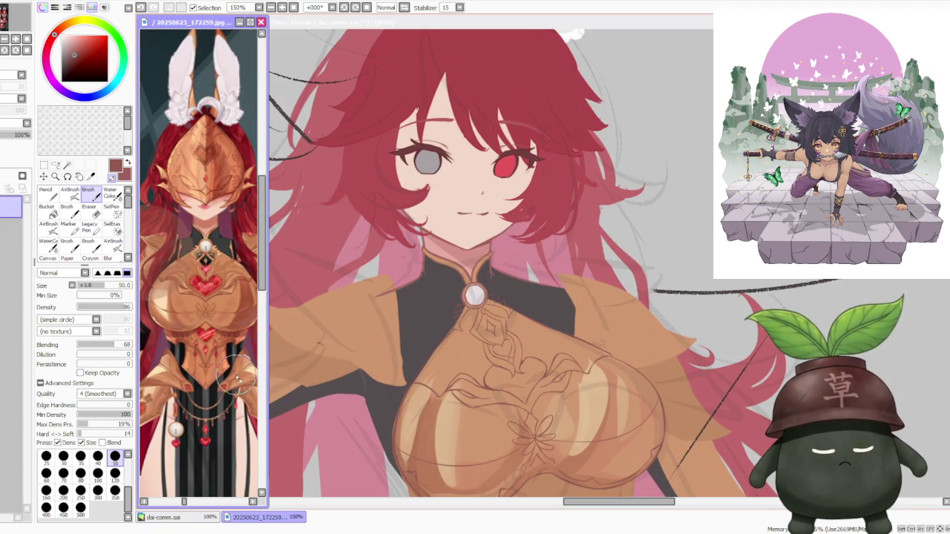
{"action": "scroll", "coordinate": [237, 379], "scroll_direction": "down", "scroll_amount": 1}
{"action": "left_click", "coordinate": [679, 220]}
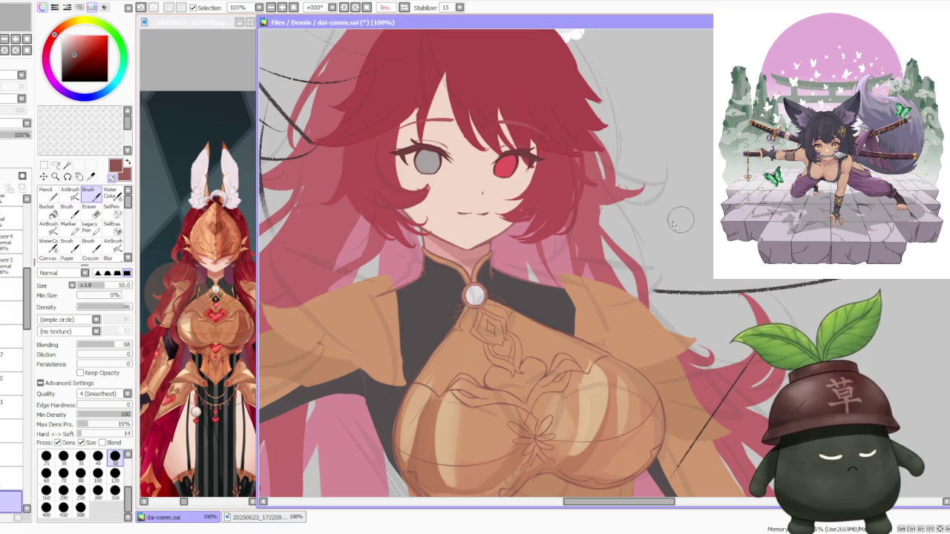
{"action": "scroll", "coordinate": [12, 371], "scroll_direction": "down", "scroll_amount": 3}
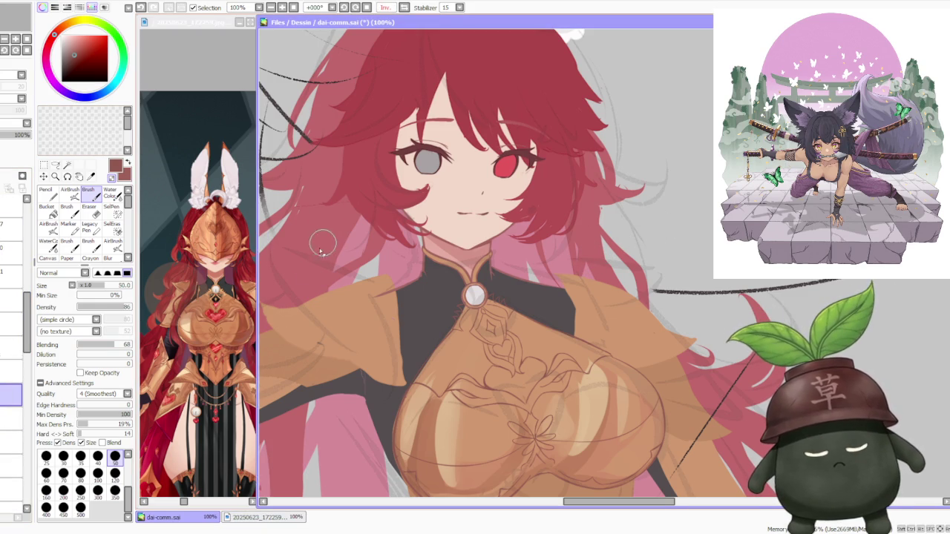
{"action": "scroll", "coordinate": [445, 371], "scroll_direction": "down", "scroll_amount": 2}
{"action": "scroll", "coordinate": [536, 349], "scroll_direction": "down", "scroll_amount": 1}
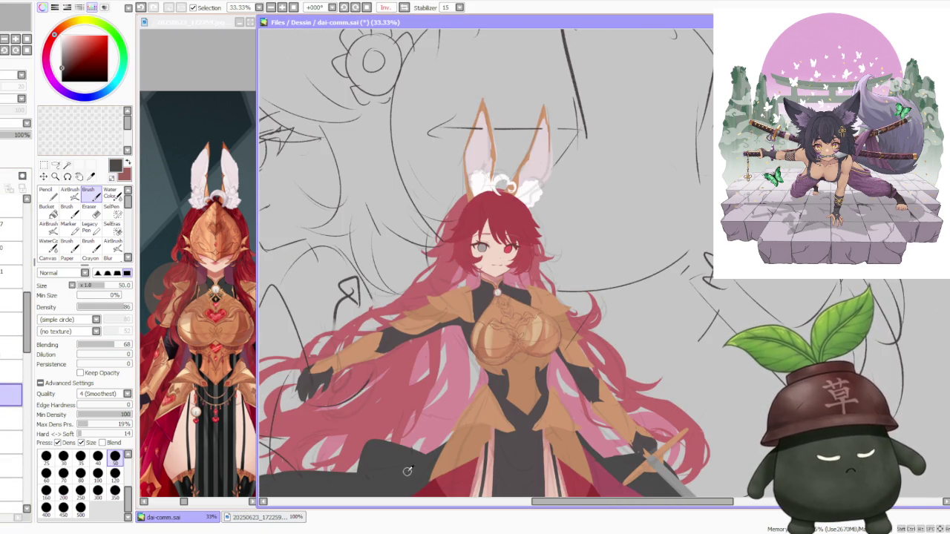
{"action": "scroll", "coordinate": [480, 267], "scroll_direction": "up", "scroll_amount": 3}
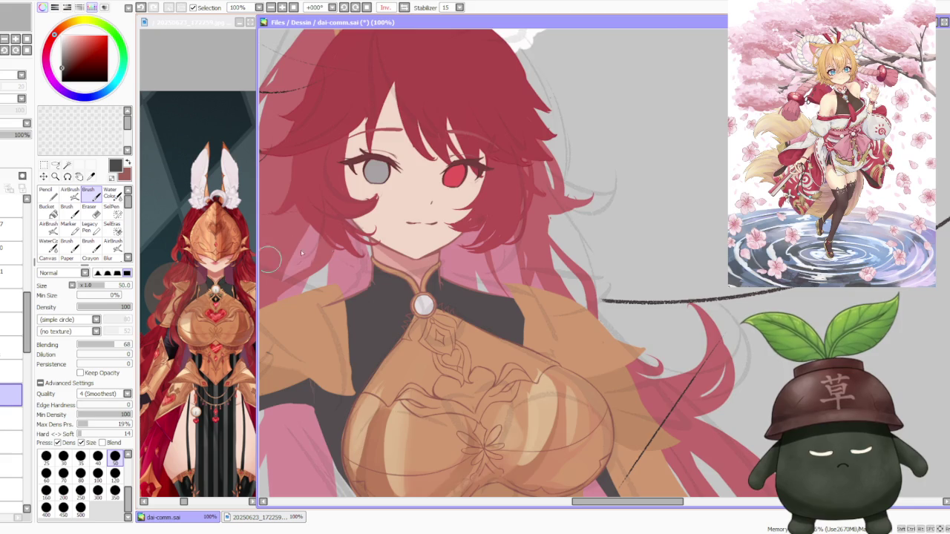
{"action": "scroll", "coordinate": [450, 329], "scroll_direction": "up", "scroll_amount": 1}
{"action": "scroll", "coordinate": [450, 329], "scroll_direction": "up", "scroll_amount": 1}
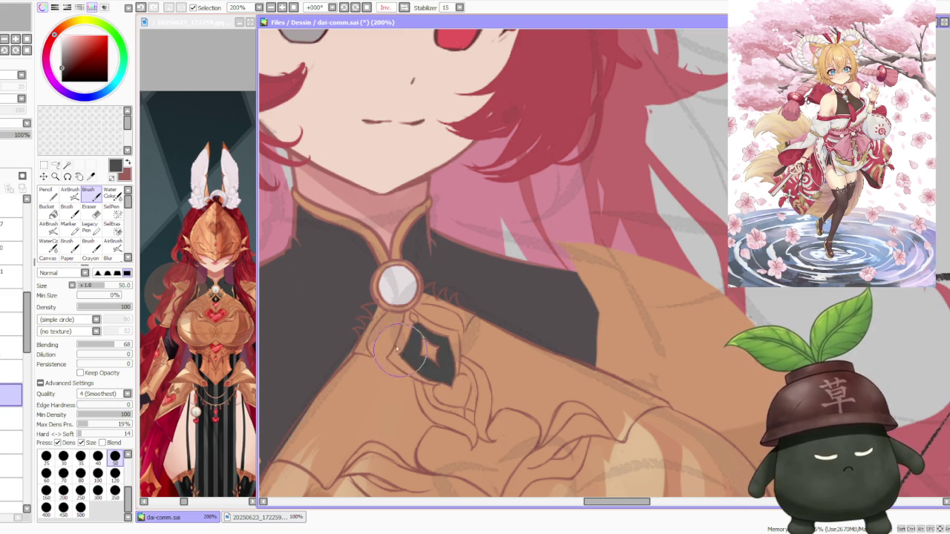
Step: Add a pink highlight inside the clasp's dark diamond, then zoom in on the clasp
{"action": "left_click_drag", "start_coordinate": [401, 353], "coordinate": [399, 363]}
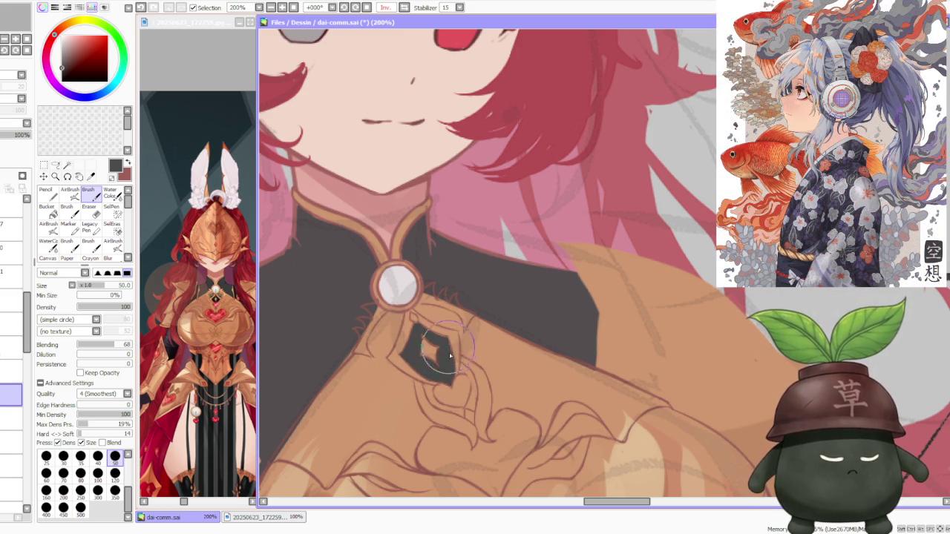
{"action": "scroll", "coordinate": [287, 271], "scroll_direction": "up", "scroll_amount": 1}
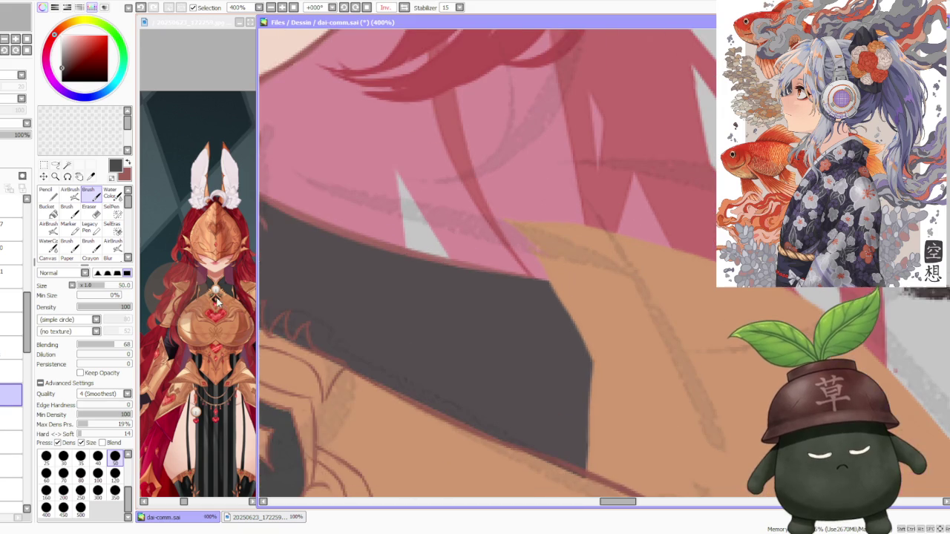
{"action": "scroll", "coordinate": [216, 297], "scroll_direction": "up", "scroll_amount": 2}
{"action": "scroll", "coordinate": [215, 296], "scroll_direction": "up", "scroll_amount": 1}
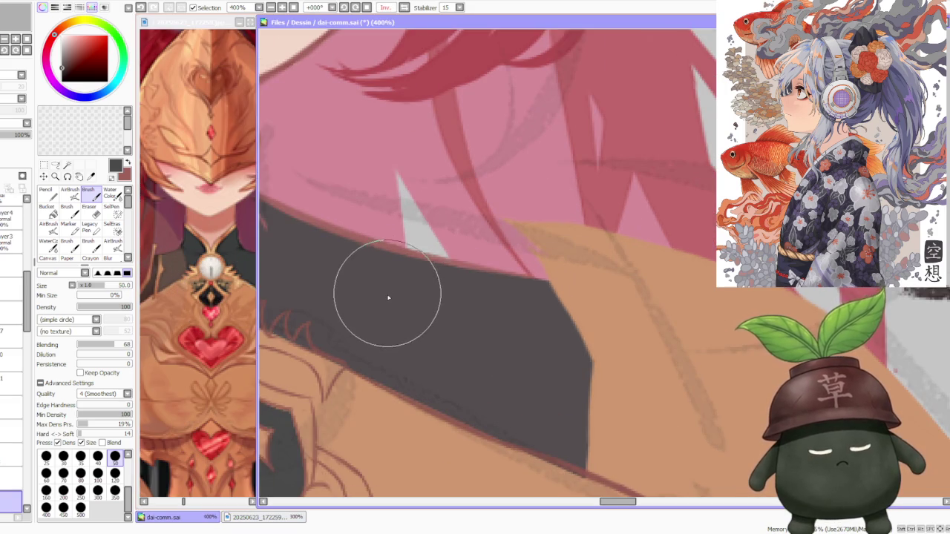
{"action": "scroll", "coordinate": [389, 295], "scroll_direction": "down", "scroll_amount": 4}
{"action": "scroll", "coordinate": [392, 273], "scroll_direction": "down", "scroll_amount": 1}
{"action": "scroll", "coordinate": [341, 297], "scroll_direction": "up", "scroll_amount": 2}
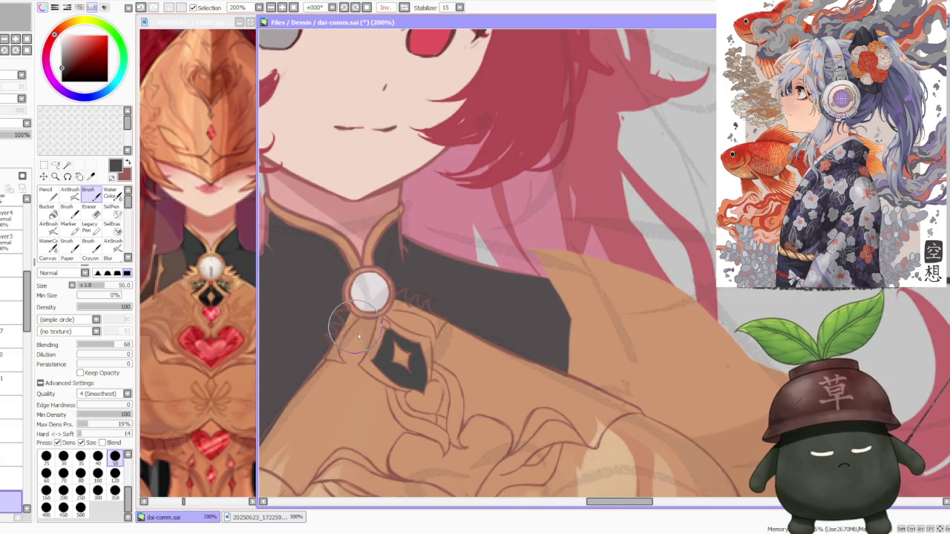
{"action": "scroll", "coordinate": [356, 334], "scroll_direction": "up", "scroll_amount": 1}
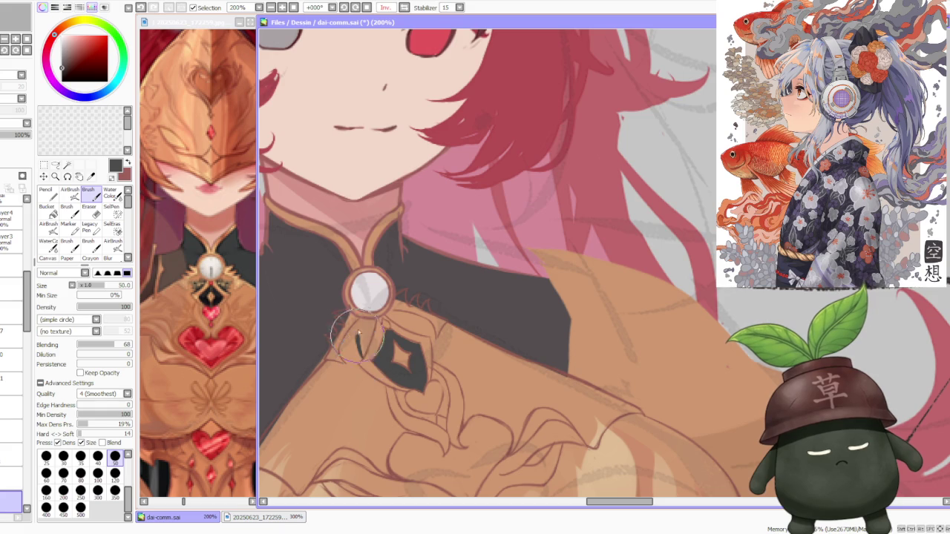
Step: Paint dark strokes below and left of the clasp diamond, undoing the arc beside it
{"action": "left_click_drag", "start_coordinate": [365, 350], "coordinate": [378, 324]}
{"action": "mouse_move", "coordinate": [363, 357]}
{"action": "left_mouse_down"}
{"action": "mouse_move", "coordinate": [358, 334]}
{"action": "mouse_move", "coordinate": [368, 345]}
{"action": "mouse_move", "coordinate": [373, 331]}
{"action": "left_mouse_up"}
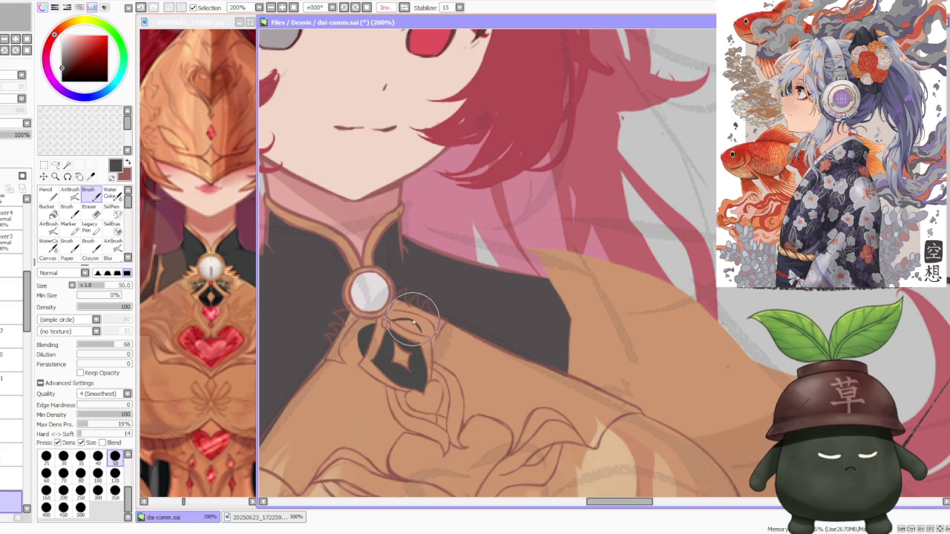
{"action": "mouse_move", "coordinate": [407, 321]}
{"action": "left_mouse_down"}
{"action": "mouse_move", "coordinate": [420, 334]}
{"action": "mouse_move", "coordinate": [401, 325]}
{"action": "mouse_move", "coordinate": [412, 322]}
{"action": "left_mouse_up"}
{"action": "key", "text": "ctrl+z"}
{"action": "key", "text": "ctrl+z"}
{"action": "key", "text": "ctrl+z"}
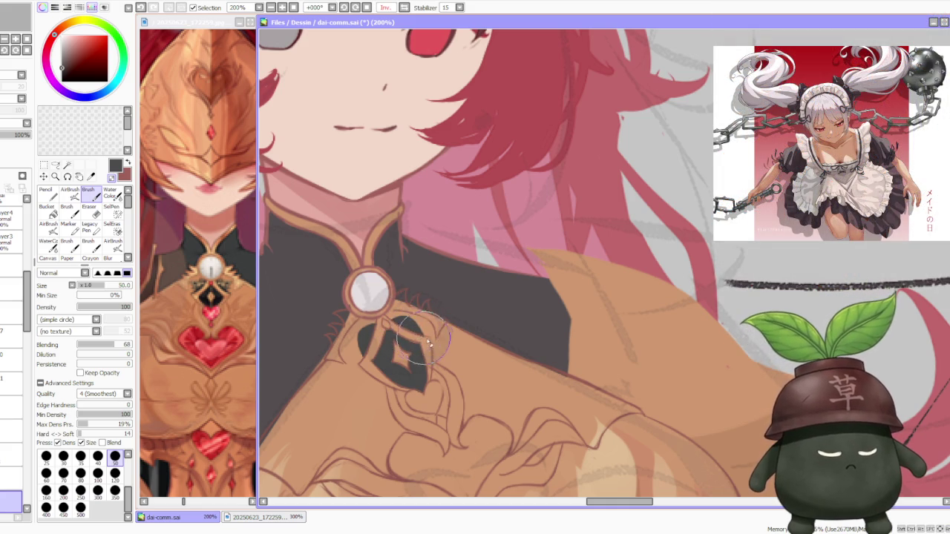
{"action": "scroll", "coordinate": [427, 340], "scroll_direction": "down", "scroll_amount": 3}
{"action": "scroll", "coordinate": [414, 289], "scroll_direction": "up", "scroll_amount": 2}
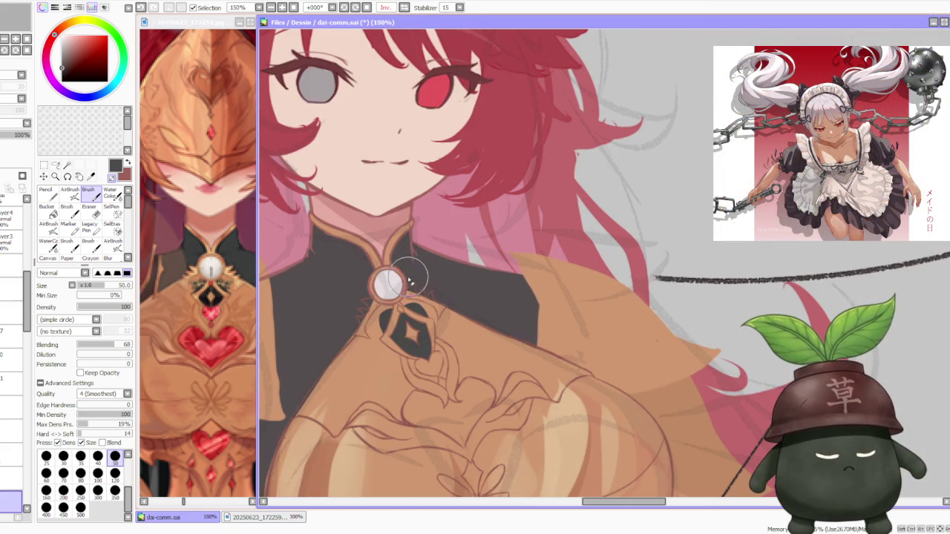
{"action": "scroll", "coordinate": [407, 296], "scroll_direction": "down", "scroll_amount": 2}
{"action": "scroll", "coordinate": [409, 294], "scroll_direction": "down", "scroll_amount": 1}
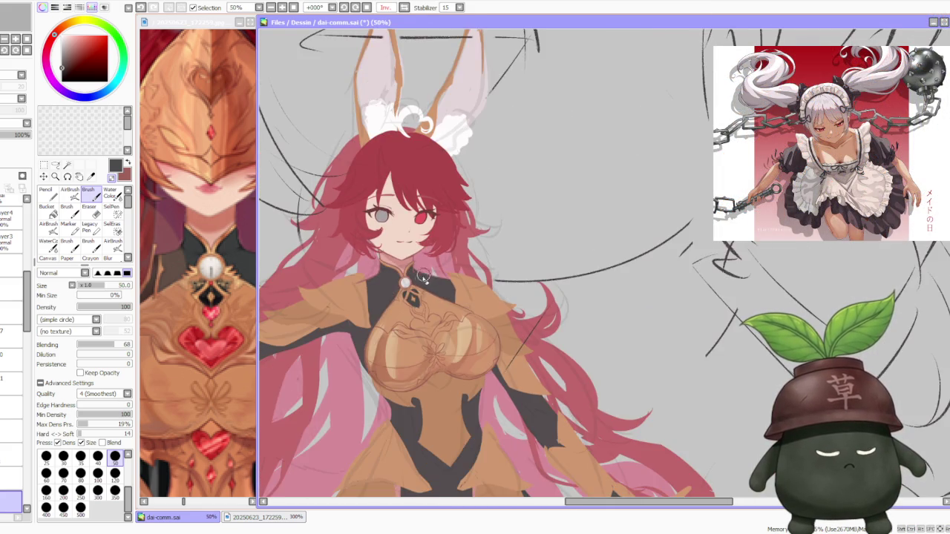
{"action": "scroll", "coordinate": [410, 292], "scroll_direction": "down", "scroll_amount": 1}
{"action": "scroll", "coordinate": [413, 289], "scroll_direction": "up", "scroll_amount": 4}
{"action": "scroll", "coordinate": [409, 278], "scroll_direction": "up", "scroll_amount": 1}
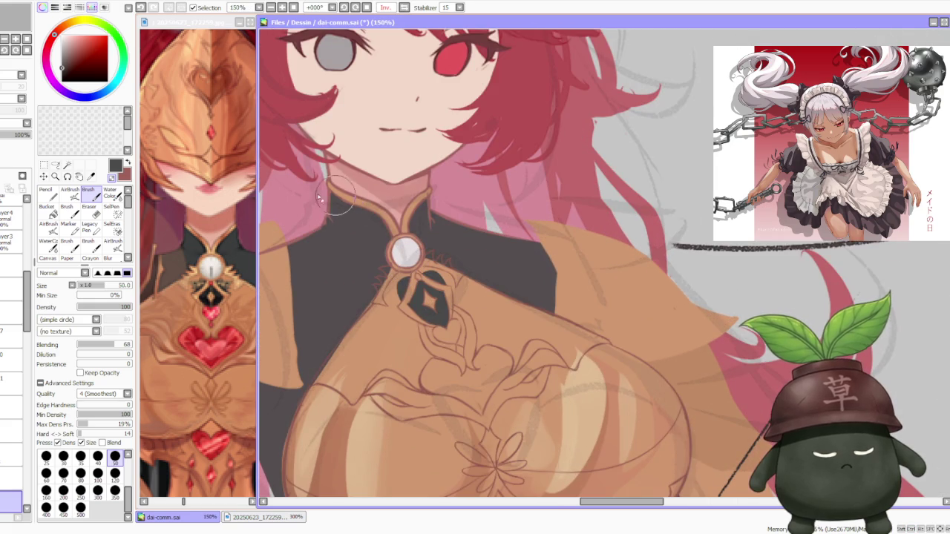
{"action": "key", "text": "l"}
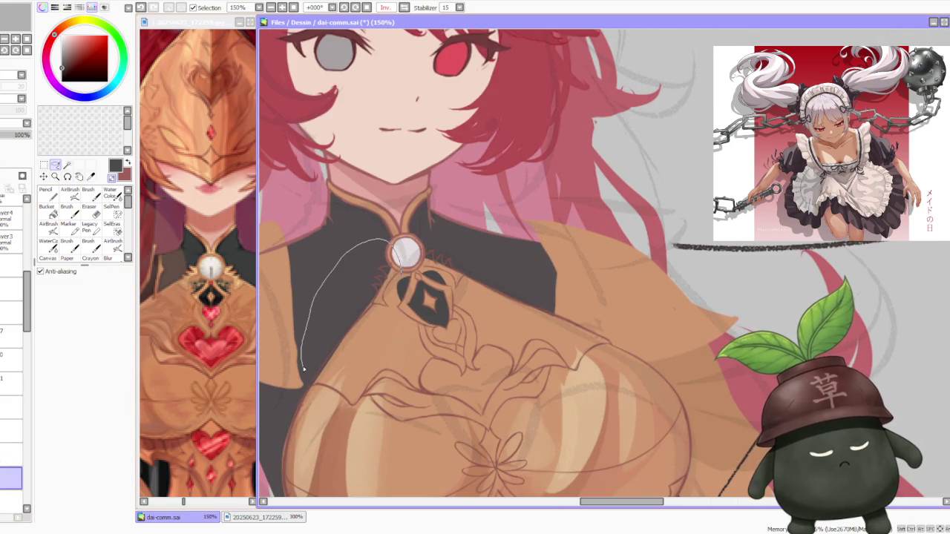
Step: Lasso the ornament below the brooch and free-deform its bottom-right corner outward
{"action": "left_click_drag", "start_coordinate": [391, 315], "coordinate": [398, 267]}
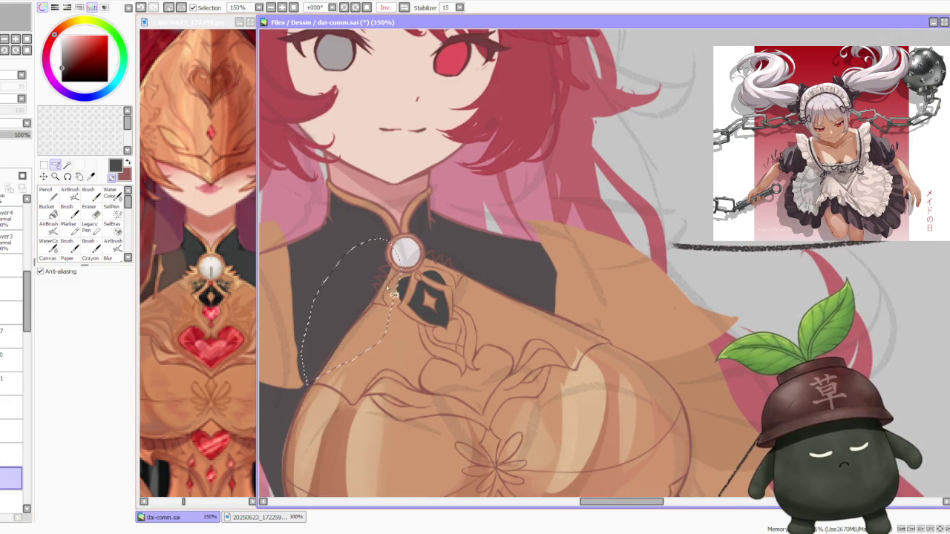
{"action": "key", "text": "ctrl+t"}
{"action": "left_click", "coordinate": [69, 325]}
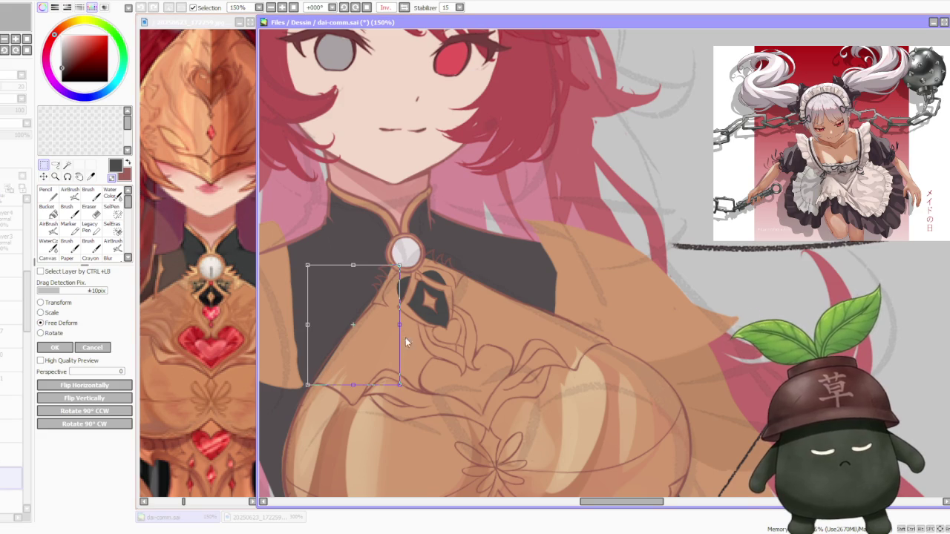
{"action": "left_click_drag", "start_coordinate": [399, 386], "coordinate": [408, 383]}
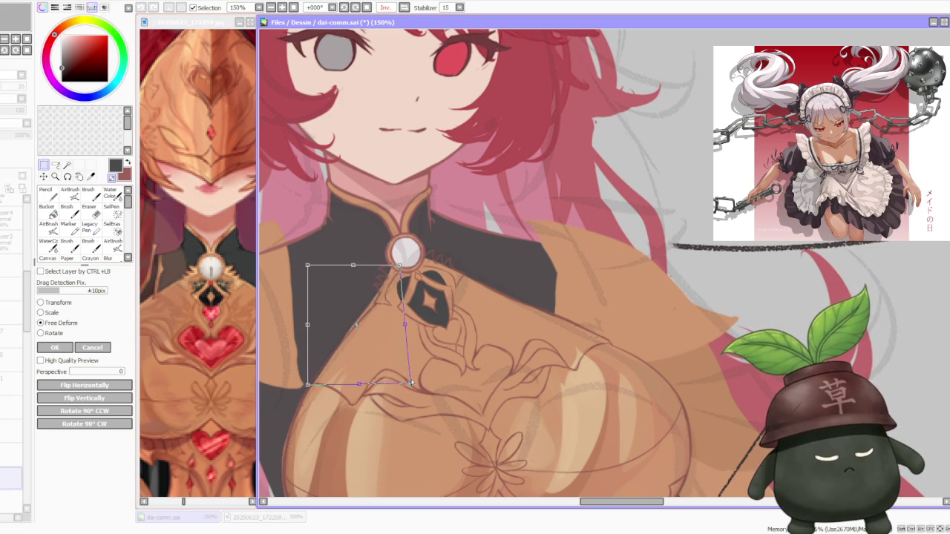
{"action": "scroll", "coordinate": [415, 371], "scroll_direction": "down", "scroll_amount": 2}
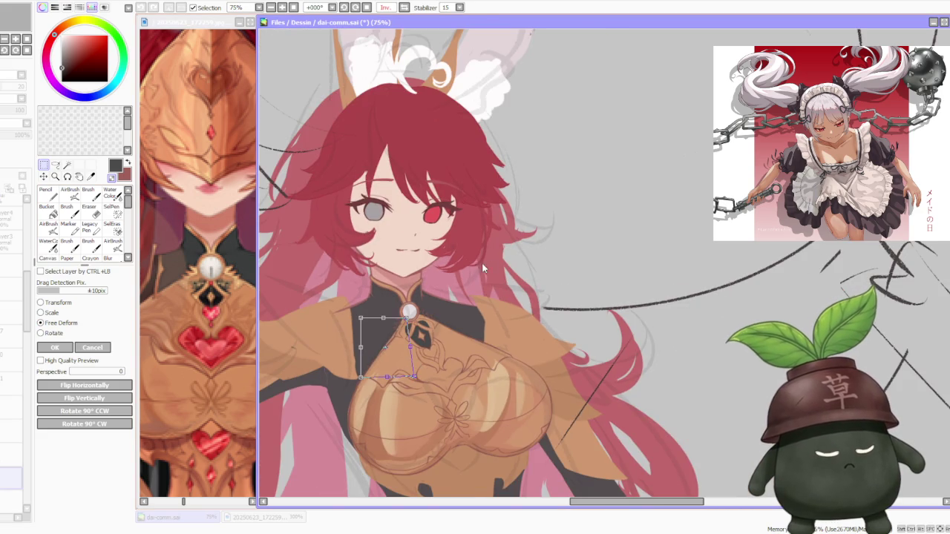
{"action": "left_click", "coordinate": [67, 348]}
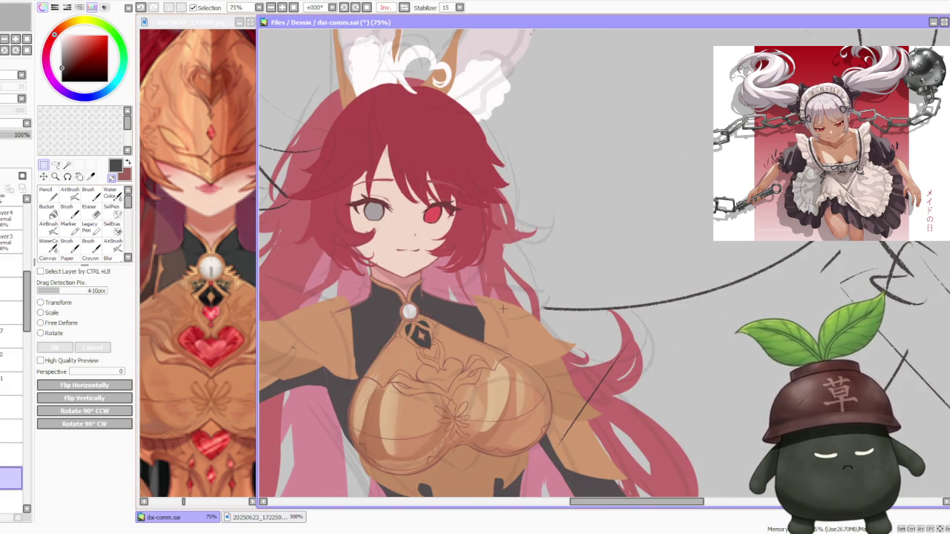
{"action": "scroll", "coordinate": [497, 311], "scroll_direction": "up", "scroll_amount": 2}
Step: Zoom out to check the figure, then select another layer and the Brush tool
{"action": "scroll", "coordinate": [496, 312], "scroll_direction": "down", "scroll_amount": 3}
{"action": "scroll", "coordinate": [501, 317], "scroll_direction": "down", "scroll_amount": 1}
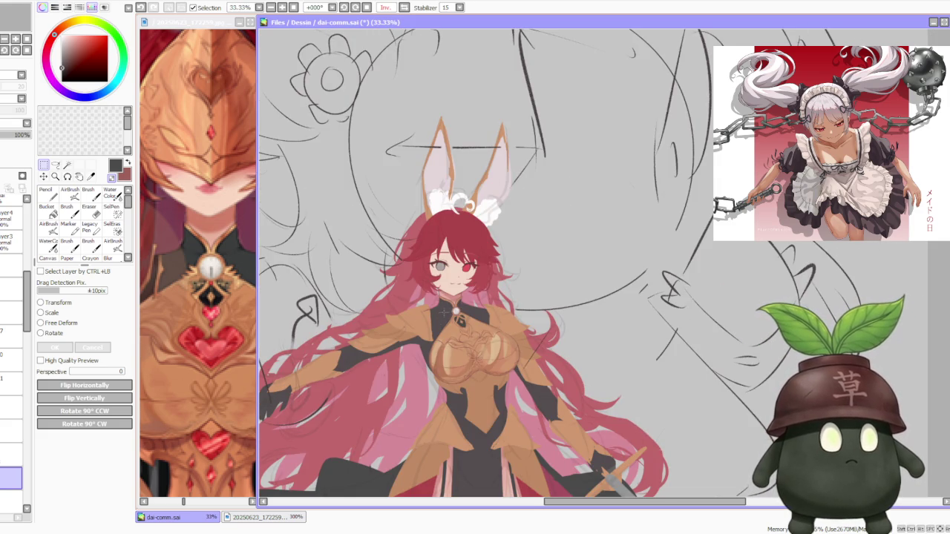
{"action": "scroll", "coordinate": [441, 316], "scroll_direction": "up", "scroll_amount": 1}
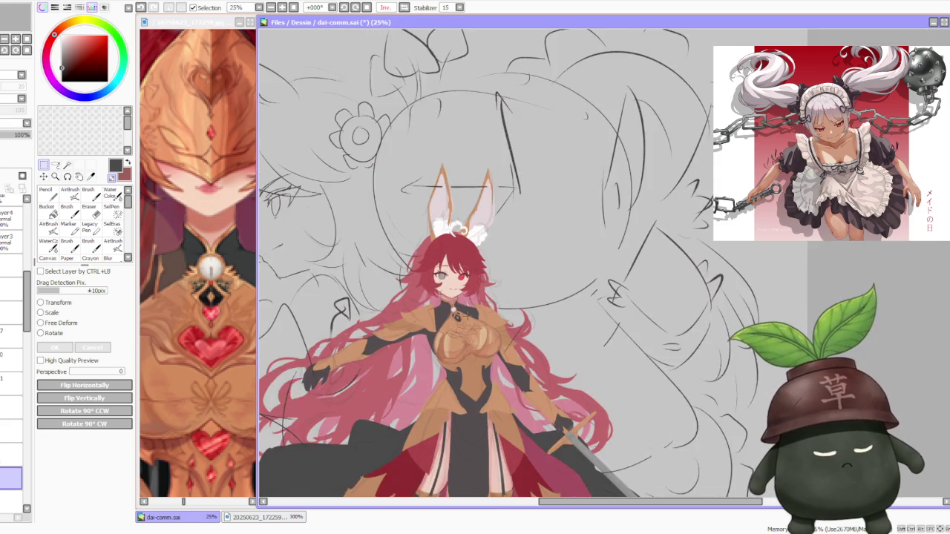
{"action": "scroll", "coordinate": [465, 295], "scroll_direction": "up", "scroll_amount": 2}
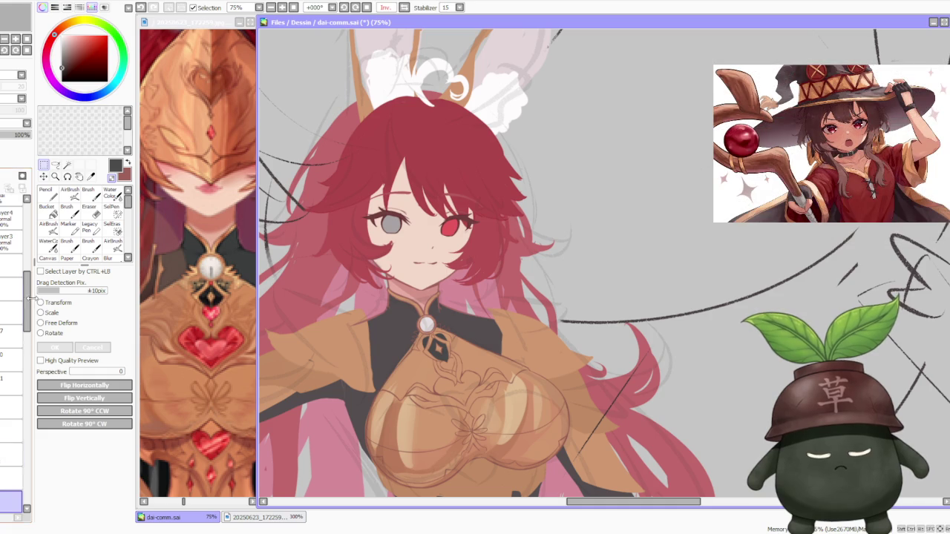
{"action": "scroll", "coordinate": [6, 411], "scroll_direction": "down", "scroll_amount": 3}
{"action": "left_click", "coordinate": [6, 411]}
{"action": "left_click", "coordinate": [88, 191]}
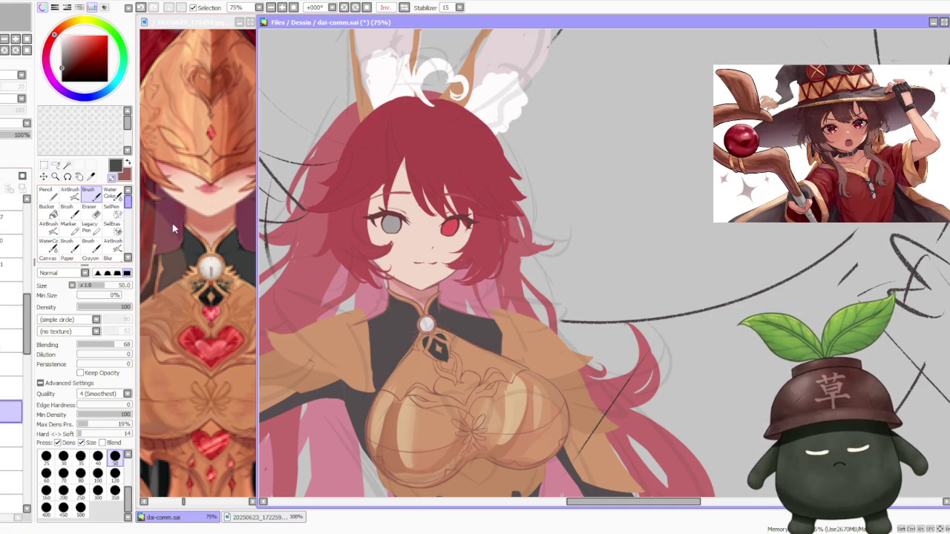
Step: Sample the armor colour from the canvas as the painting colour
{"action": "scroll", "coordinate": [390, 353], "scroll_direction": "up", "scroll_amount": 1}
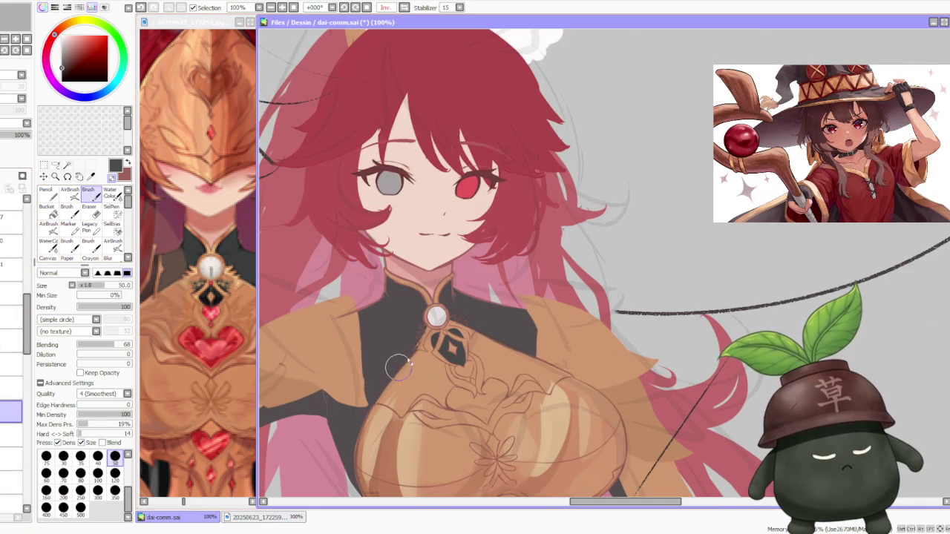
{"action": "scroll", "coordinate": [420, 337], "scroll_direction": "up", "scroll_amount": 1}
{"action": "left_click", "coordinate": [424, 383], "text": "alt"}
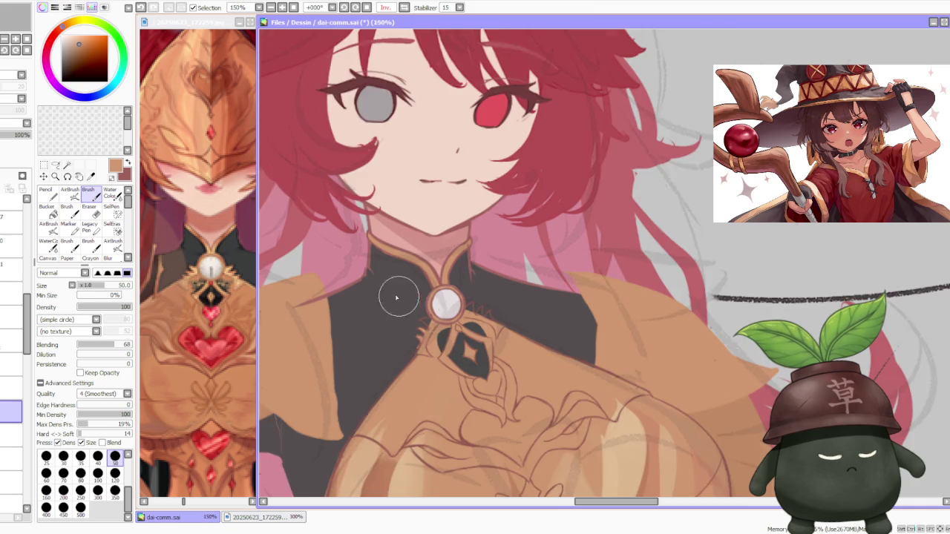
{"action": "scroll", "coordinate": [397, 298], "scroll_direction": "up", "scroll_amount": 1}
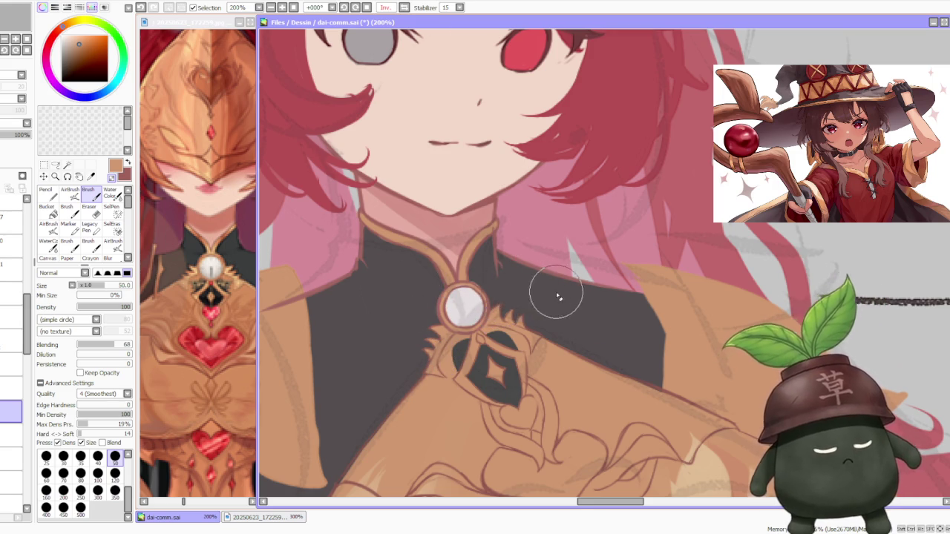
{"action": "scroll", "coordinate": [556, 294], "scroll_direction": "down", "scroll_amount": 2}
{"action": "scroll", "coordinate": [560, 286], "scroll_direction": "down", "scroll_amount": 2}
{"action": "scroll", "coordinate": [568, 286], "scroll_direction": "up", "scroll_amount": 4}
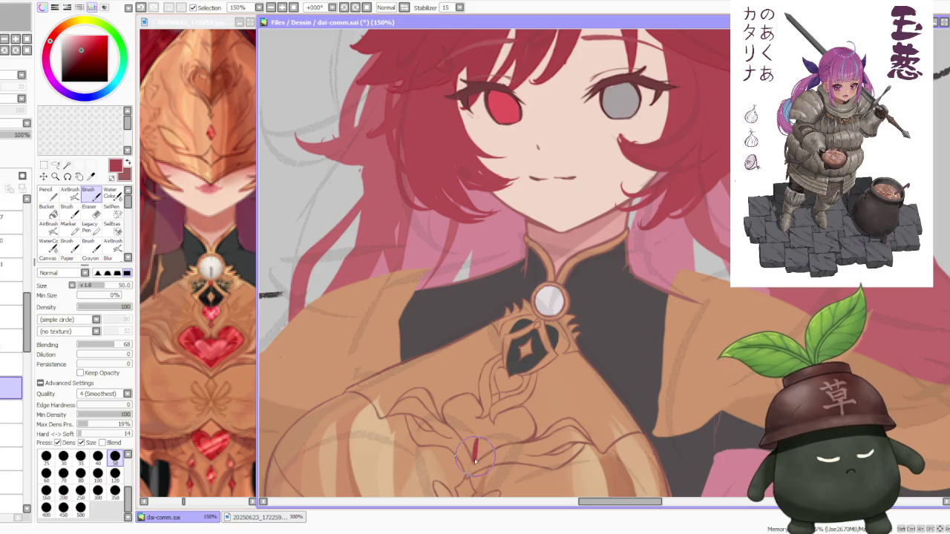
{"action": "left_click_drag", "start_coordinate": [490, 421], "coordinate": [481, 444]}
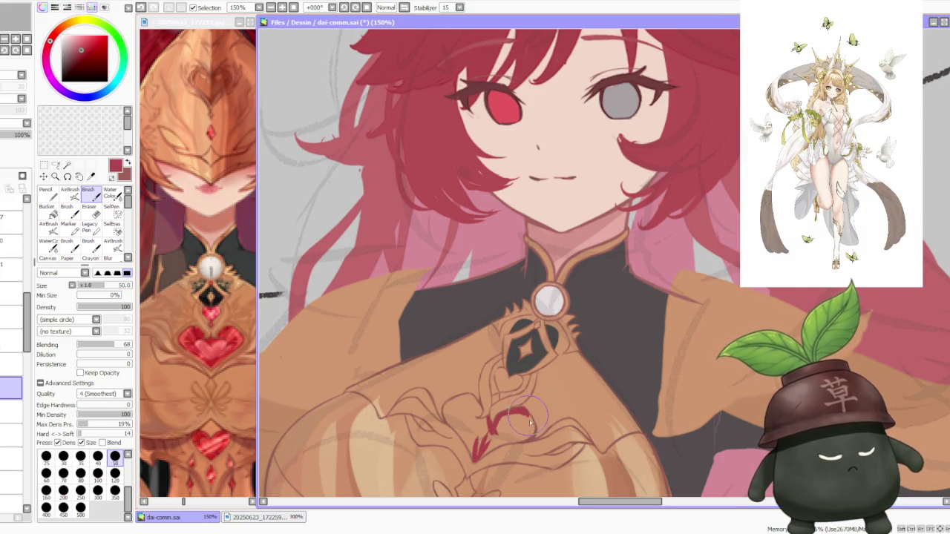
{"action": "left_click_drag", "start_coordinate": [484, 449], "coordinate": [516, 439]}
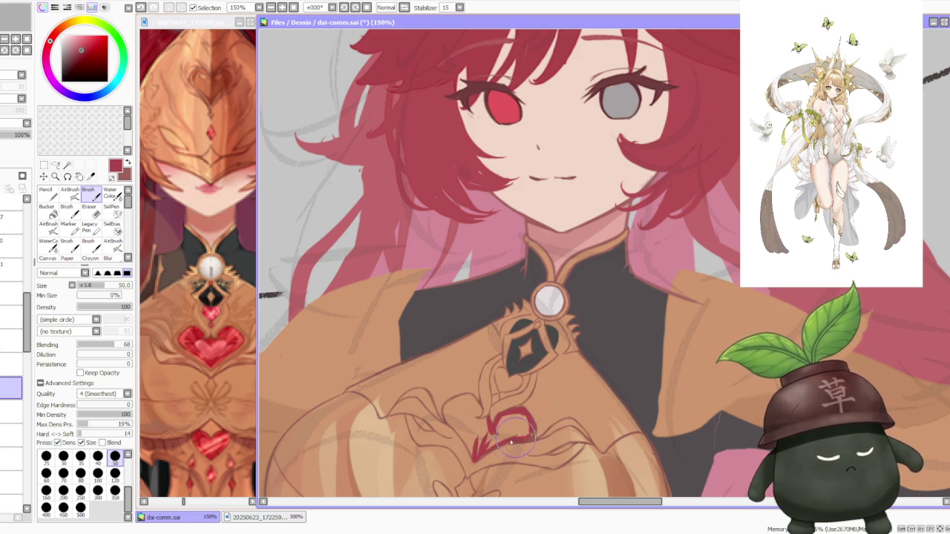
{"action": "left_click_drag", "start_coordinate": [532, 432], "coordinate": [512, 430]}
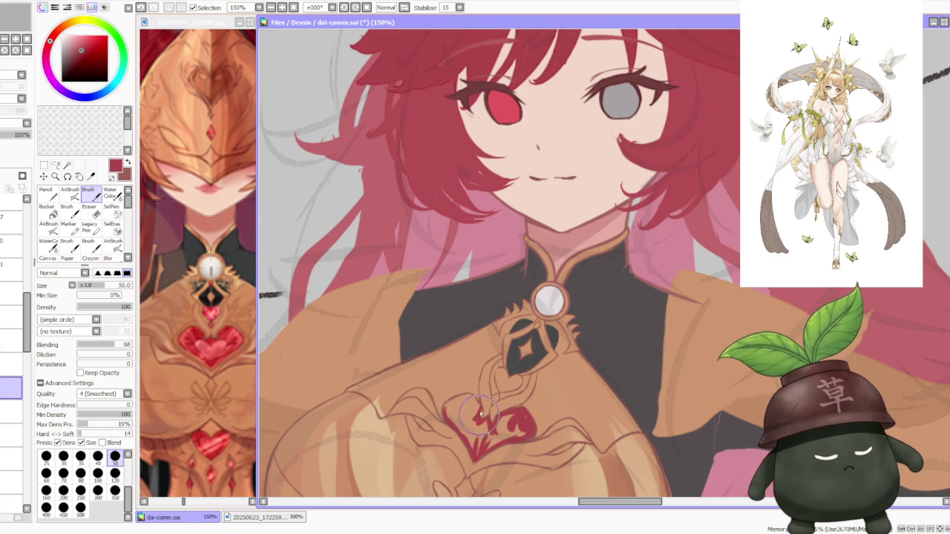
{"action": "left_click_drag", "start_coordinate": [442, 410], "coordinate": [450, 413]}
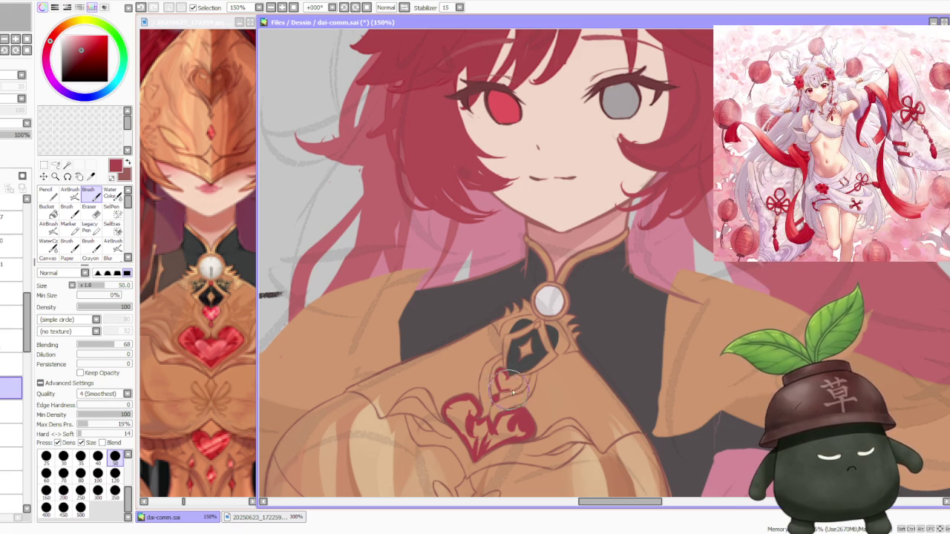
{"action": "left_click_drag", "start_coordinate": [508, 389], "coordinate": [520, 381]}
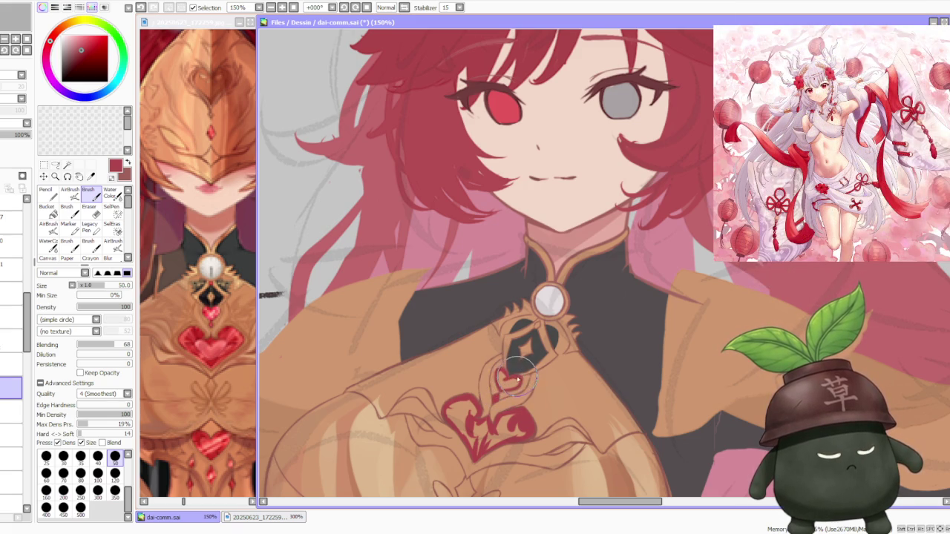
{"action": "left_click", "coordinate": [47, 207]}
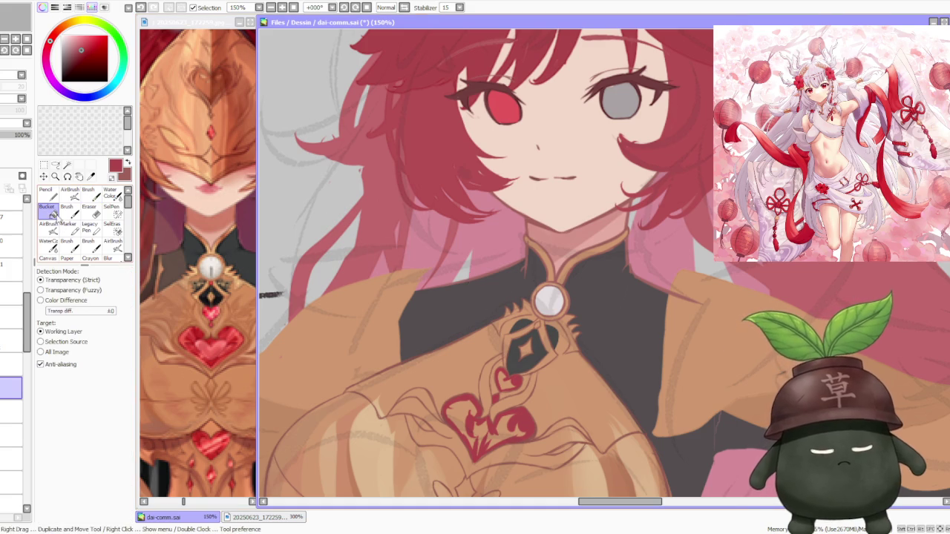
{"action": "left_click", "coordinate": [502, 436]}
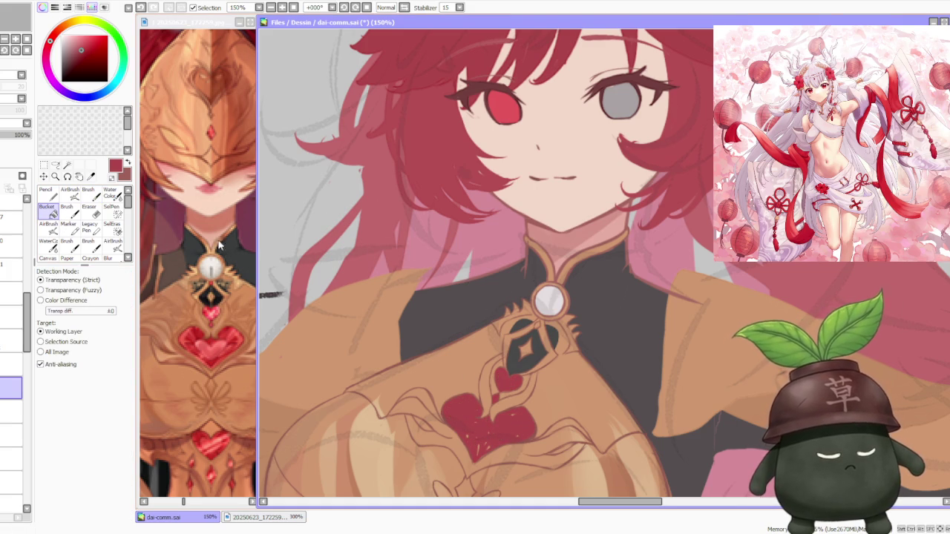
{"action": "key", "text": "b"}
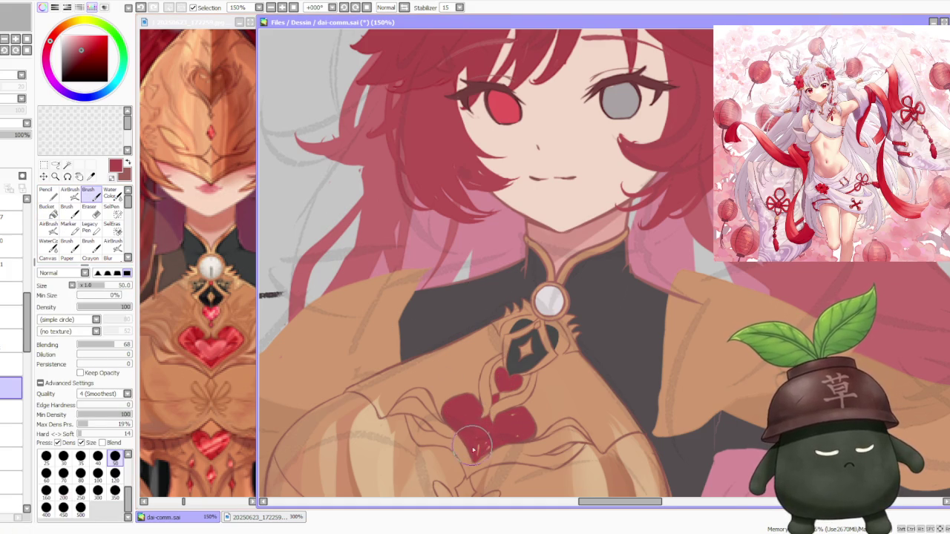
{"action": "left_click_drag", "start_coordinate": [492, 449], "coordinate": [517, 431]}
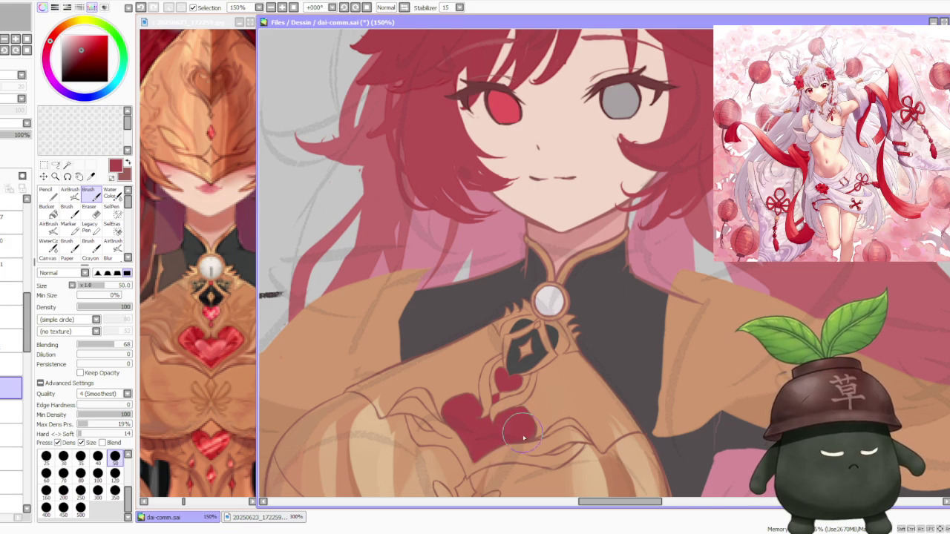
{"action": "scroll", "coordinate": [521, 429], "scroll_direction": "down", "scroll_amount": 2}
{"action": "scroll", "coordinate": [535, 356], "scroll_direction": "down", "scroll_amount": 2}
{"action": "scroll", "coordinate": [572, 295], "scroll_direction": "down", "scroll_amount": 2}
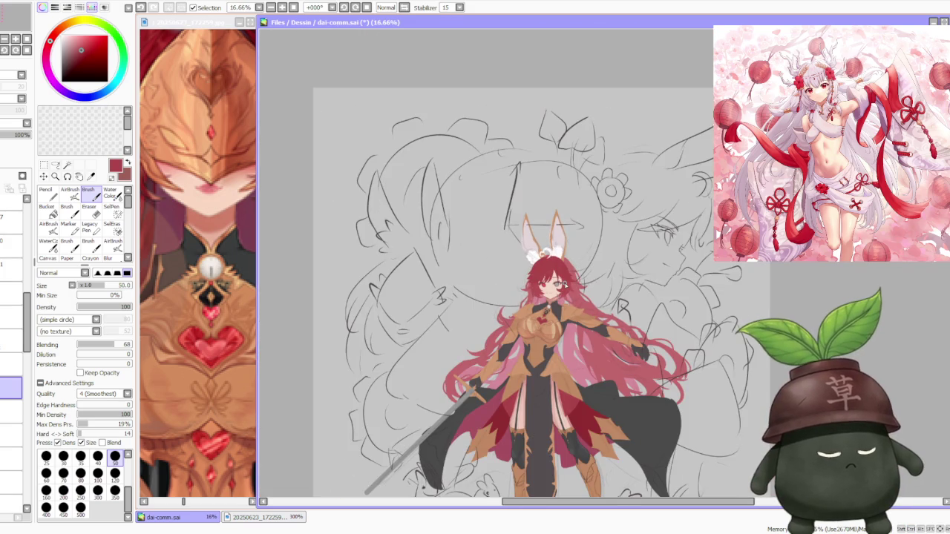
{"action": "scroll", "coordinate": [568, 289], "scroll_direction": "down", "scroll_amount": 2}
{"action": "scroll", "coordinate": [555, 277], "scroll_direction": "up", "scroll_amount": 1}
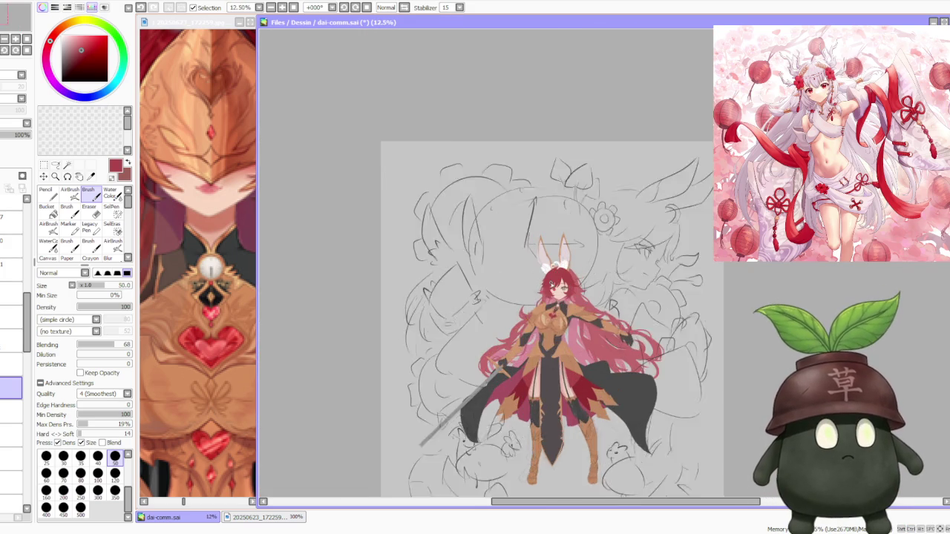
{"action": "scroll", "coordinate": [555, 277], "scroll_direction": "up", "scroll_amount": 1}
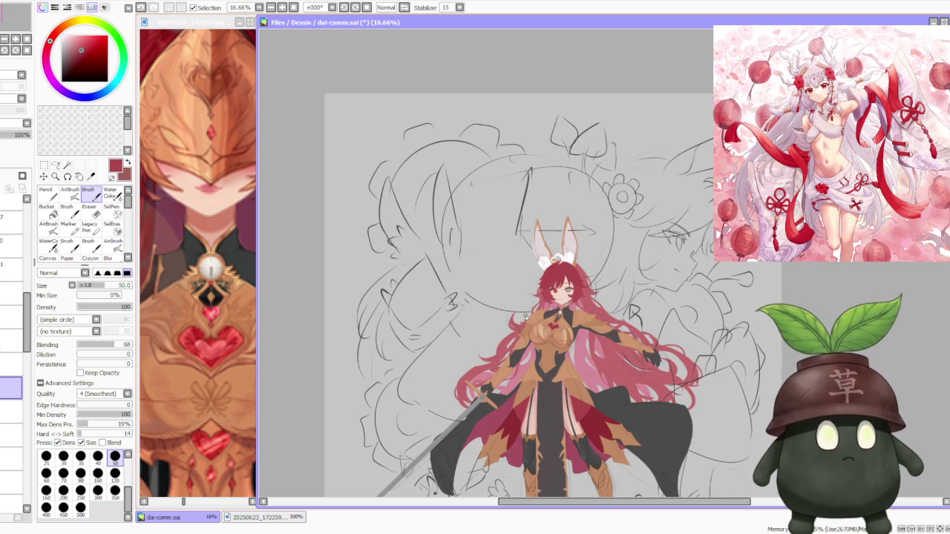
{"action": "scroll", "coordinate": [531, 340], "scroll_direction": "up", "scroll_amount": 2}
{"action": "scroll", "coordinate": [535, 346], "scroll_direction": "up", "scroll_amount": 1}
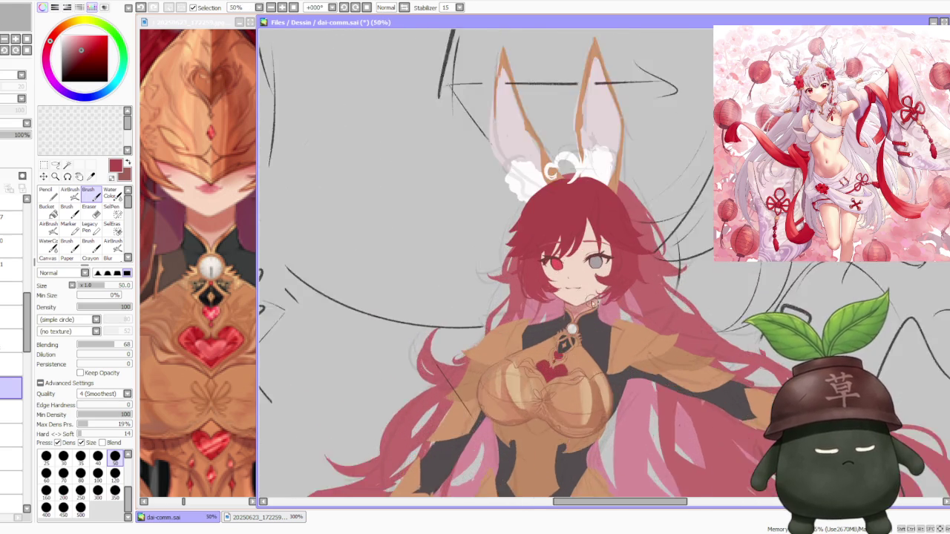
{"action": "scroll", "coordinate": [540, 356], "scroll_direction": "up", "scroll_amount": 1}
{"action": "scroll", "coordinate": [548, 371], "scroll_direction": "up", "scroll_amount": 1}
{"action": "scroll", "coordinate": [547, 369], "scroll_direction": "down", "scroll_amount": 1}
{"action": "scroll", "coordinate": [547, 371], "scroll_direction": "up", "scroll_amount": 1}
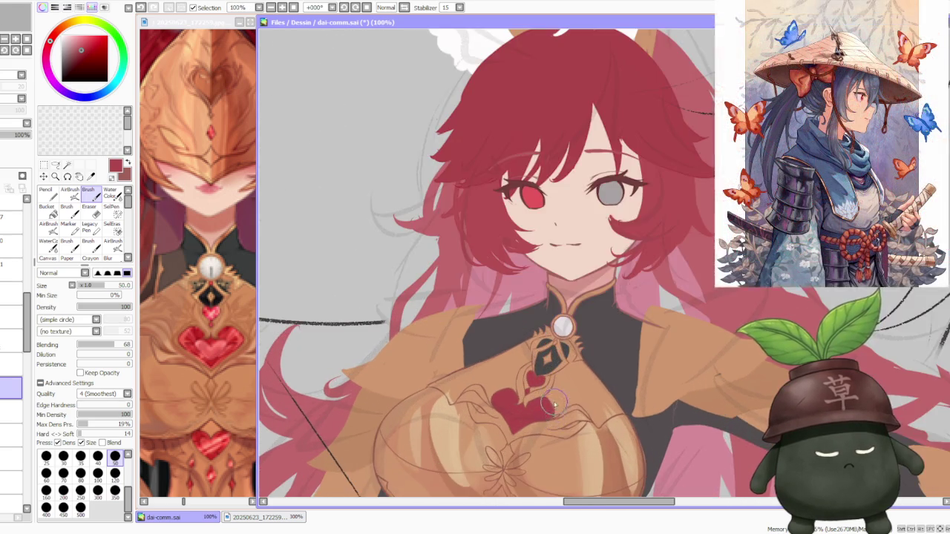
{"action": "scroll", "coordinate": [548, 386], "scroll_direction": "up", "scroll_amount": 2}
{"action": "scroll", "coordinate": [549, 401], "scroll_direction": "down", "scroll_amount": 1}
{"action": "scroll", "coordinate": [548, 401], "scroll_direction": "down", "scroll_amount": 1}
{"action": "scroll", "coordinate": [547, 403], "scroll_direction": "up", "scroll_amount": 1}
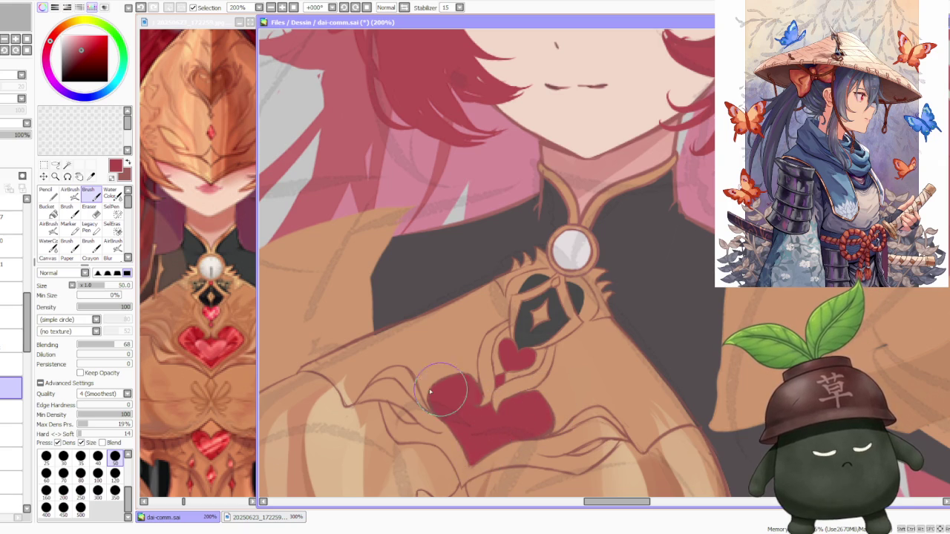
{"action": "left_click_drag", "start_coordinate": [450, 386], "coordinate": [494, 359]}
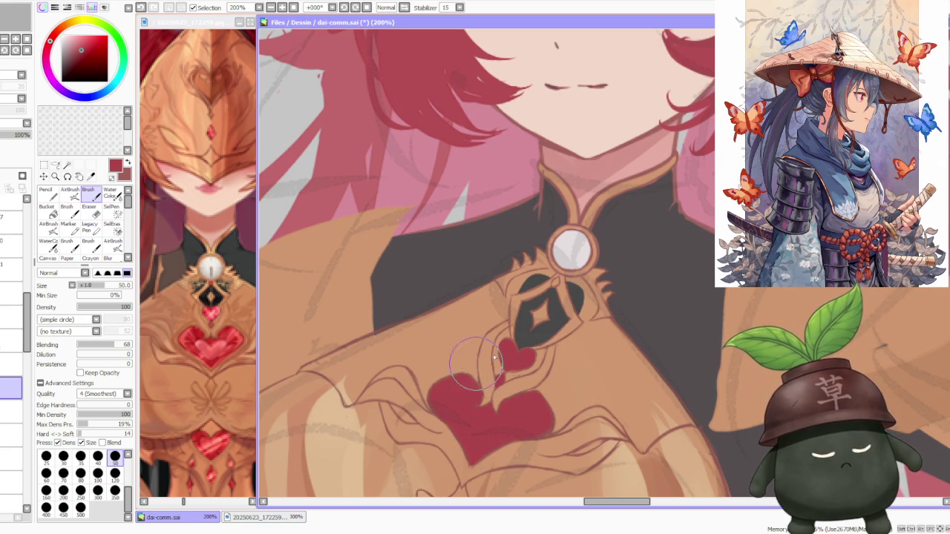
{"action": "scroll", "coordinate": [494, 358], "scroll_direction": "down", "scroll_amount": 2}
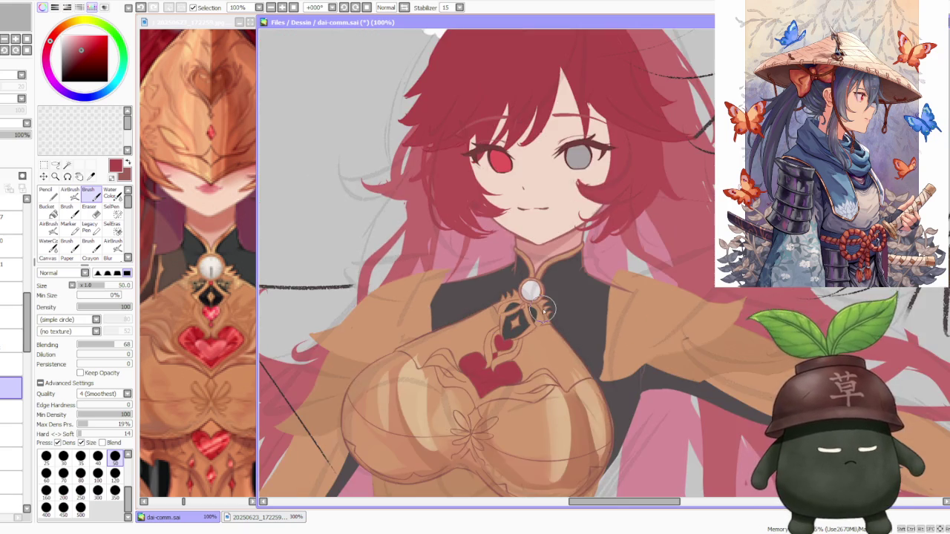
{"action": "scroll", "coordinate": [505, 297], "scroll_direction": "down", "scroll_amount": 1}
{"action": "scroll", "coordinate": [498, 294], "scroll_direction": "down", "scroll_amount": 1}
{"action": "scroll", "coordinate": [498, 295], "scroll_direction": "up", "scroll_amount": 2}
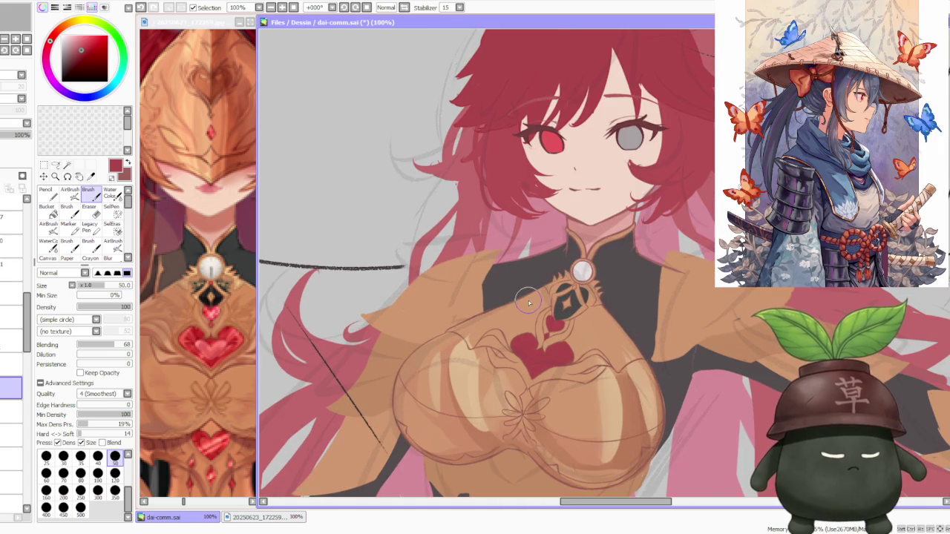
{"action": "scroll", "coordinate": [530, 301], "scroll_direction": "down", "scroll_amount": 1}
{"action": "scroll", "coordinate": [529, 282], "scroll_direction": "down", "scroll_amount": 1}
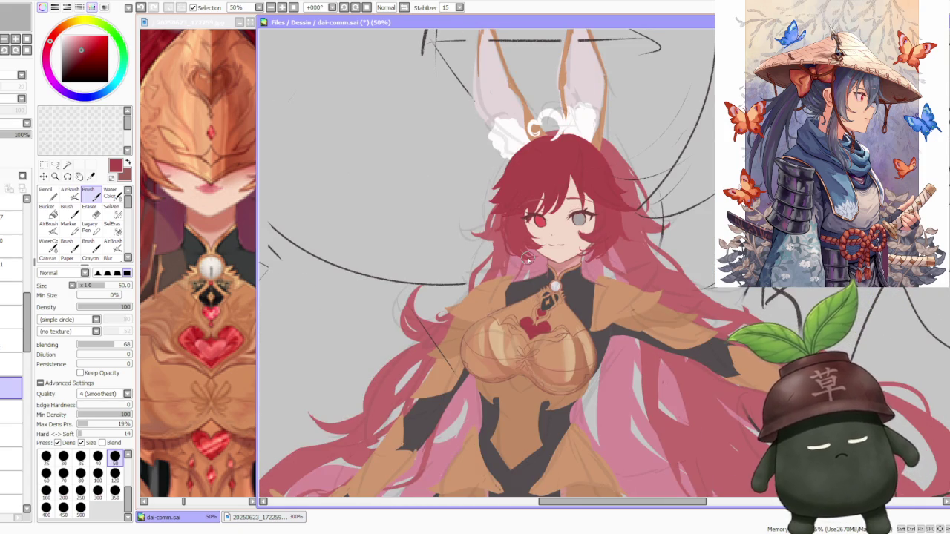
{"action": "scroll", "coordinate": [529, 258], "scroll_direction": "up", "scroll_amount": 2}
{"action": "scroll", "coordinate": [529, 258], "scroll_direction": "down", "scroll_amount": 2}
{"action": "scroll", "coordinate": [528, 258], "scroll_direction": "up", "scroll_amount": 1}
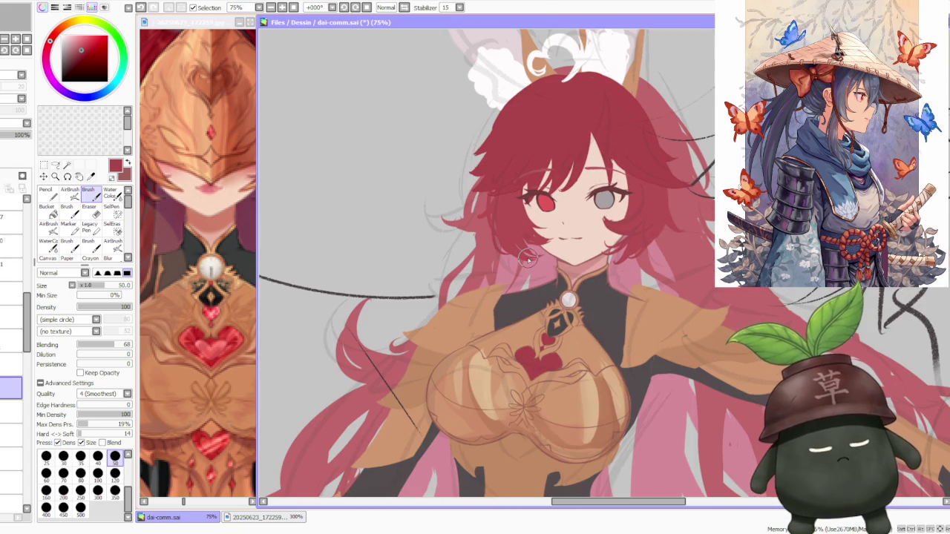
{"action": "left_click", "coordinate": [204, 266]}
Step: Return to the main drawing canvas and zoom in
{"action": "scroll", "coordinate": [205, 264], "scroll_direction": "down", "scroll_amount": 2}
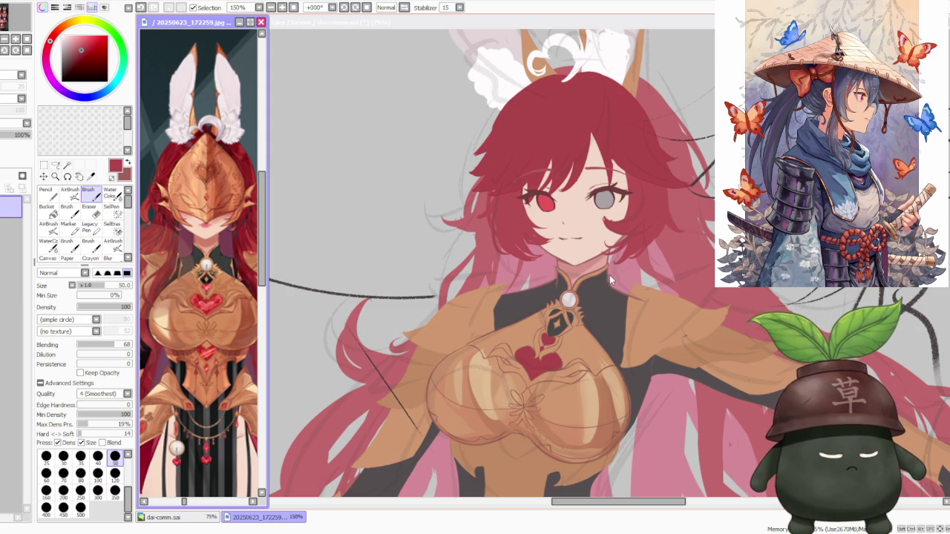
{"action": "left_click", "coordinate": [552, 279]}
{"action": "scroll", "coordinate": [534, 274], "scroll_direction": "up", "scroll_amount": 2}
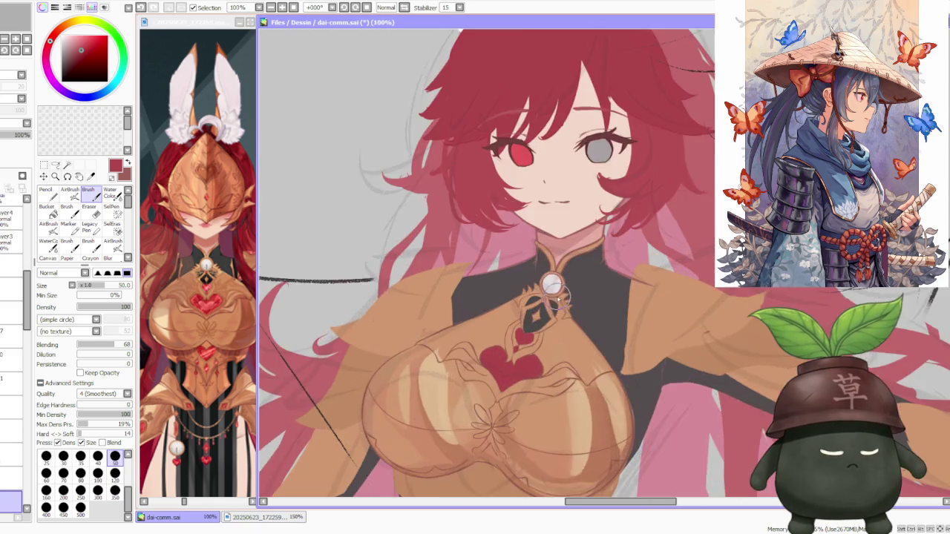
{"action": "scroll", "coordinate": [520, 271], "scroll_direction": "up", "scroll_amount": 2}
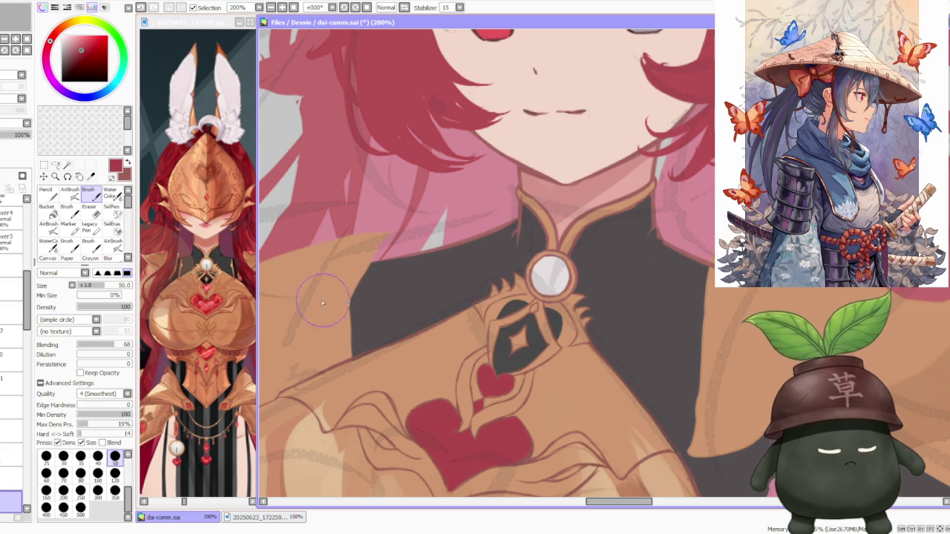
Step: Focus the reference image and zoom around to study its brooch
{"action": "left_click", "coordinate": [245, 293]}
{"action": "scroll", "coordinate": [223, 305], "scroll_direction": "up", "scroll_amount": 4}
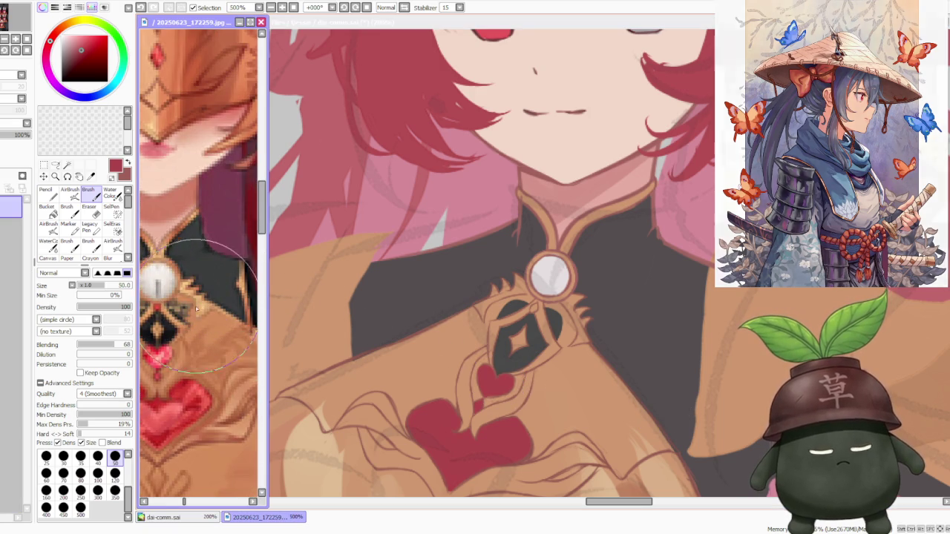
{"action": "scroll", "coordinate": [204, 320], "scroll_direction": "down", "scroll_amount": 1}
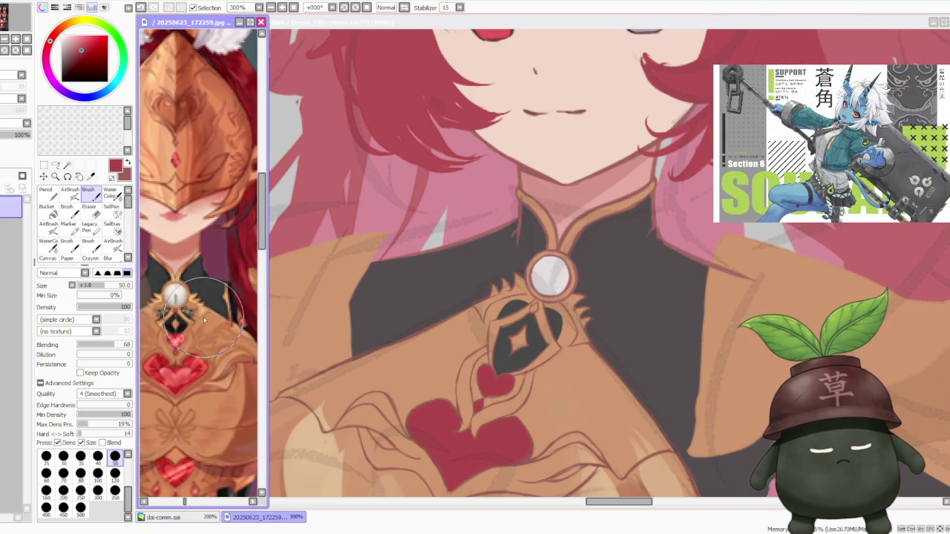
{"action": "scroll", "coordinate": [204, 320], "scroll_direction": "down", "scroll_amount": 1}
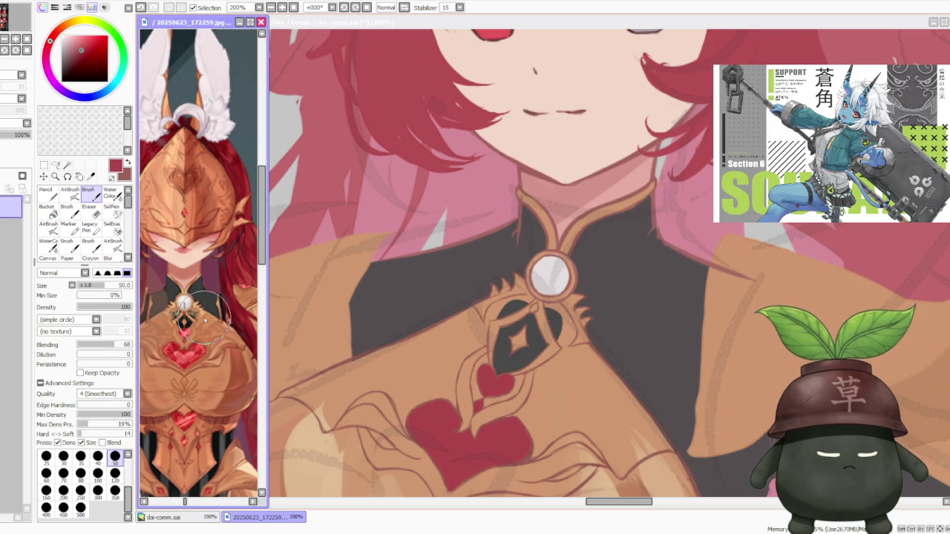
{"action": "scroll", "coordinate": [205, 319], "scroll_direction": "down", "scroll_amount": 1}
{"action": "scroll", "coordinate": [512, 265], "scroll_direction": "down", "scroll_amount": 2}
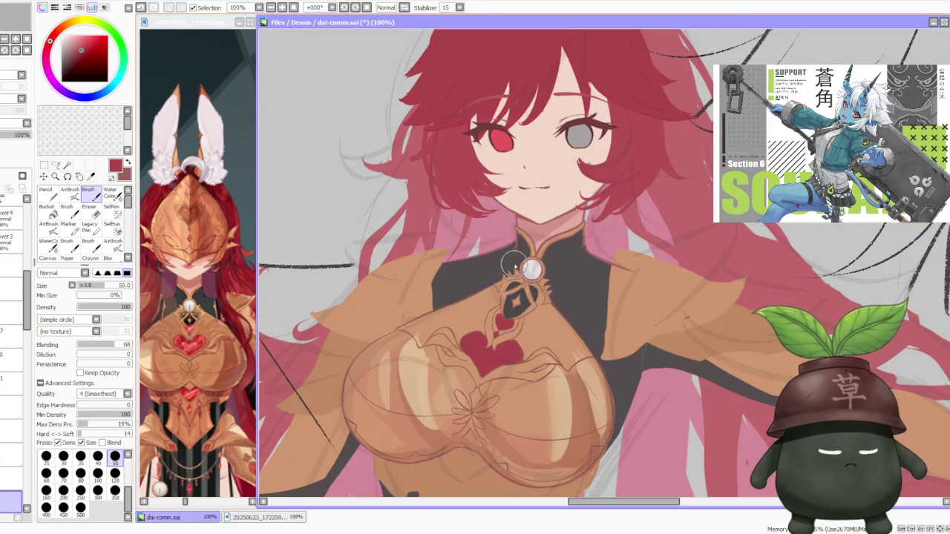
{"action": "scroll", "coordinate": [515, 265], "scroll_direction": "down", "scroll_amount": 1}
{"action": "scroll", "coordinate": [520, 266], "scroll_direction": "down", "scroll_amount": 1}
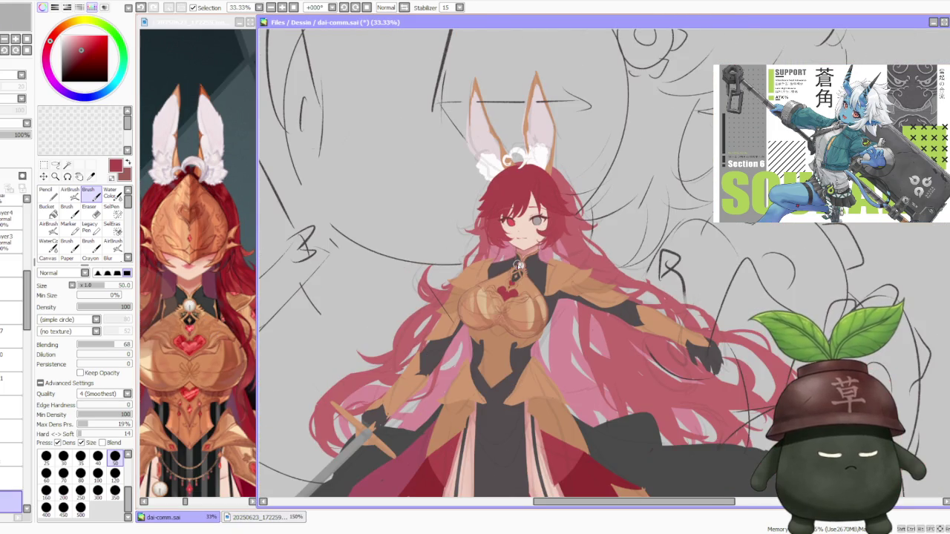
{"action": "scroll", "coordinate": [546, 249], "scroll_direction": "up", "scroll_amount": 1}
{"action": "scroll", "coordinate": [496, 266], "scroll_direction": "up", "scroll_amount": 1}
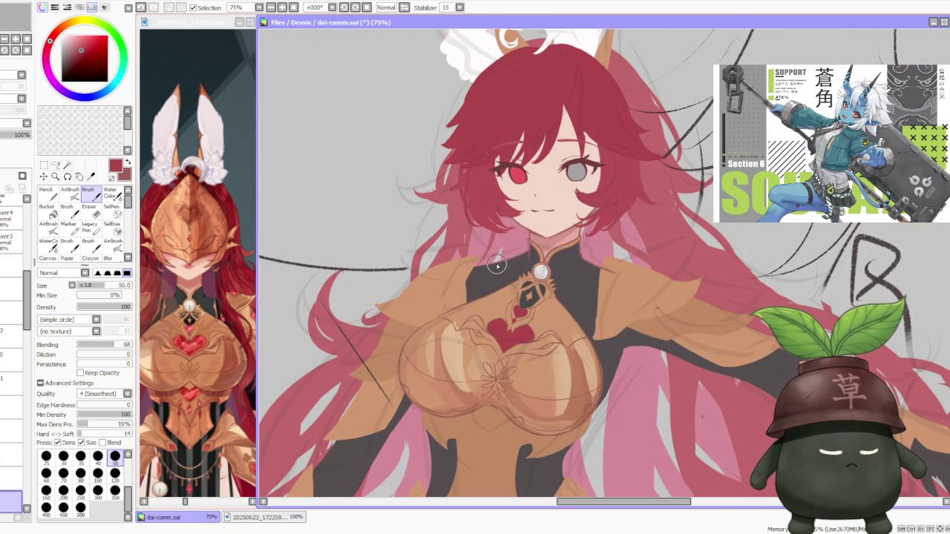
{"action": "scroll", "coordinate": [496, 265], "scroll_direction": "down", "scroll_amount": 2}
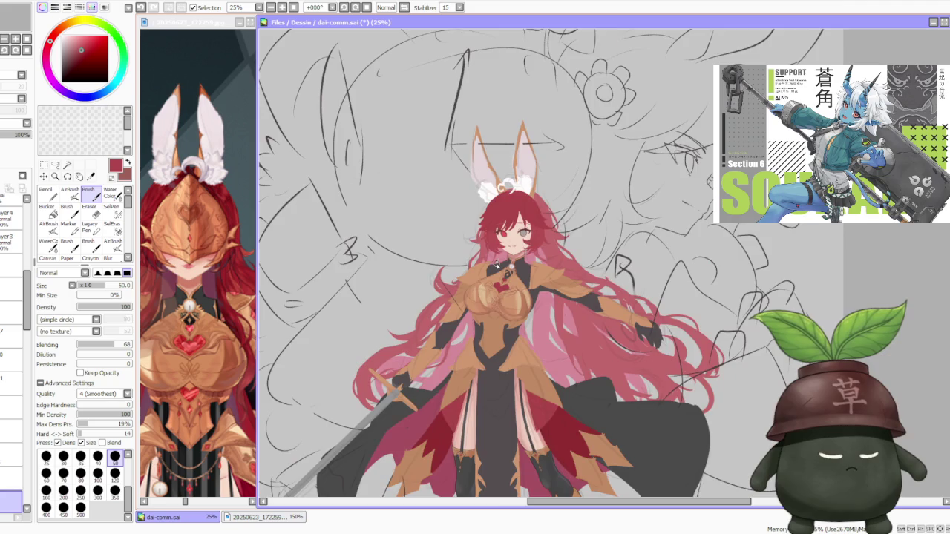
{"action": "scroll", "coordinate": [496, 266], "scroll_direction": "down", "scroll_amount": 2}
{"action": "scroll", "coordinate": [490, 259], "scroll_direction": "up", "scroll_amount": 2}
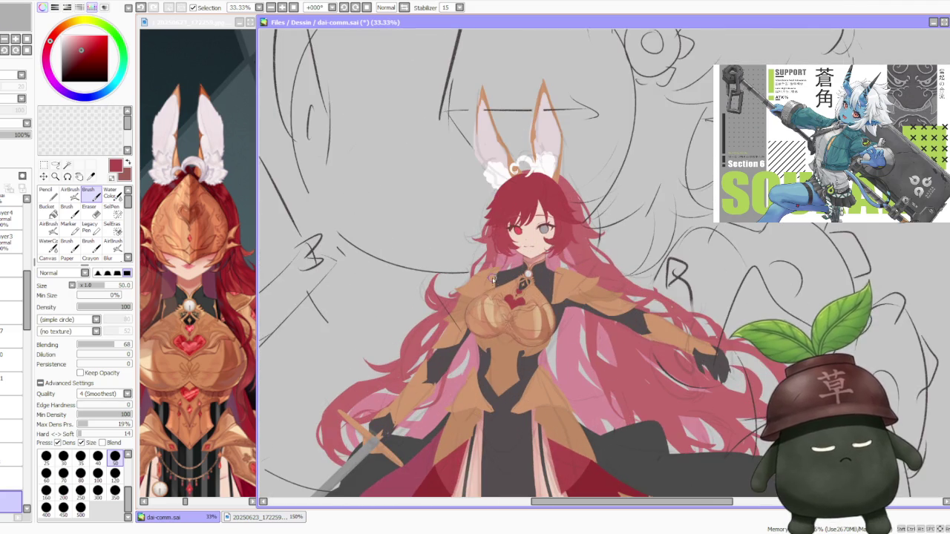
Step: Mirror the canvas horizontally and zoom around to review the whole figure
{"action": "key", "text": "h"}
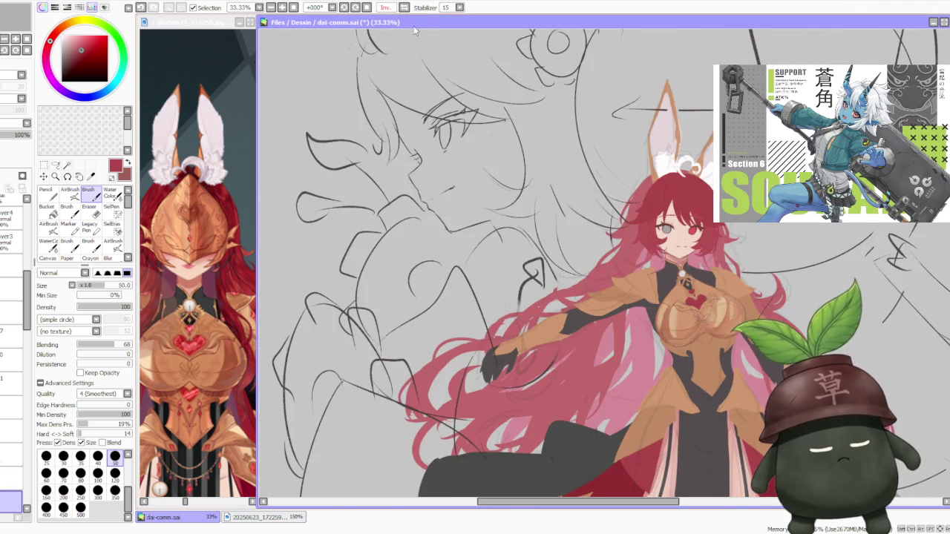
{"action": "scroll", "coordinate": [547, 259], "scroll_direction": "down", "scroll_amount": 1}
{"action": "scroll", "coordinate": [547, 258], "scroll_direction": "down", "scroll_amount": 1}
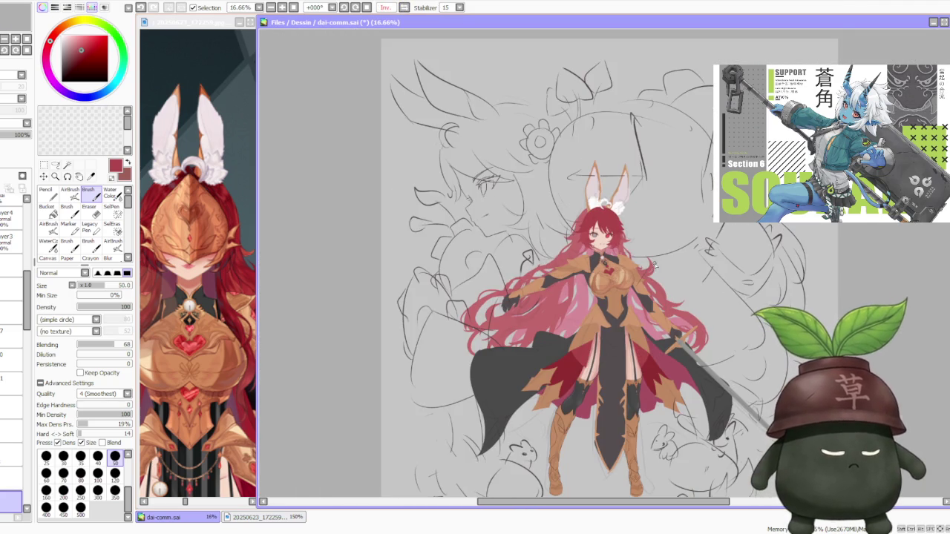
{"action": "scroll", "coordinate": [655, 265], "scroll_direction": "up", "scroll_amount": 3}
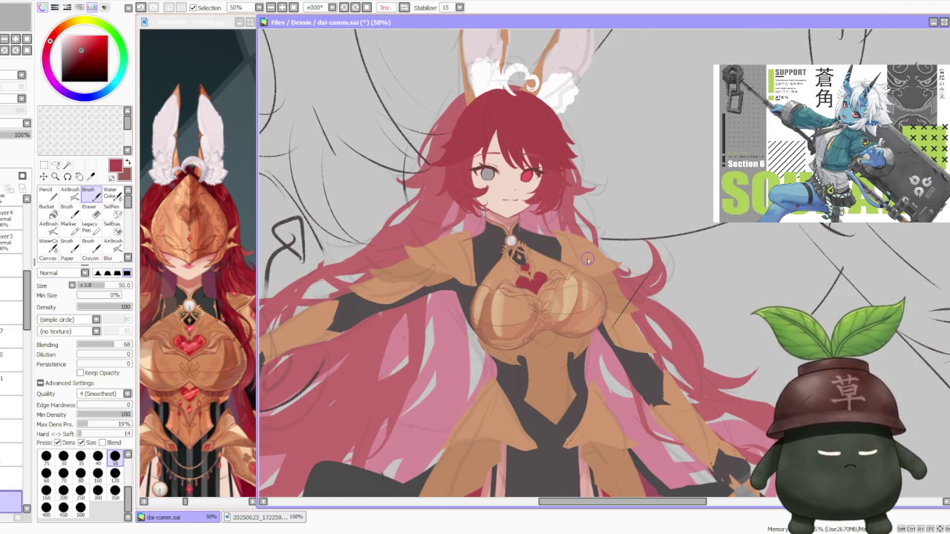
{"action": "scroll", "coordinate": [587, 259], "scroll_direction": "down", "scroll_amount": 2}
{"action": "scroll", "coordinate": [587, 259], "scroll_direction": "up", "scroll_amount": 2}
{"action": "scroll", "coordinate": [573, 253], "scroll_direction": "up", "scroll_amount": 2}
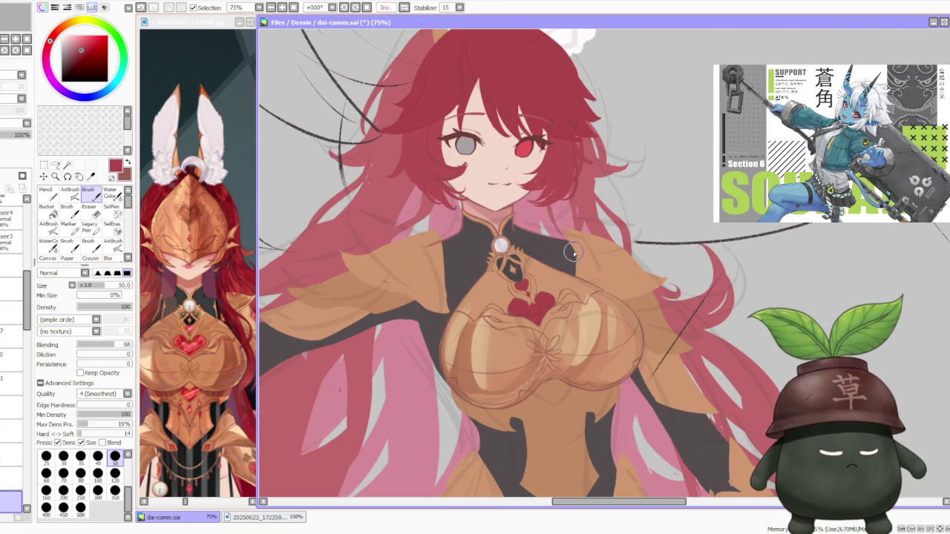
{"action": "scroll", "coordinate": [573, 253], "scroll_direction": "down", "scroll_amount": 2}
{"action": "scroll", "coordinate": [547, 260], "scroll_direction": "up", "scroll_amount": 1}
{"action": "scroll", "coordinate": [547, 260], "scroll_direction": "up", "scroll_amount": 1}
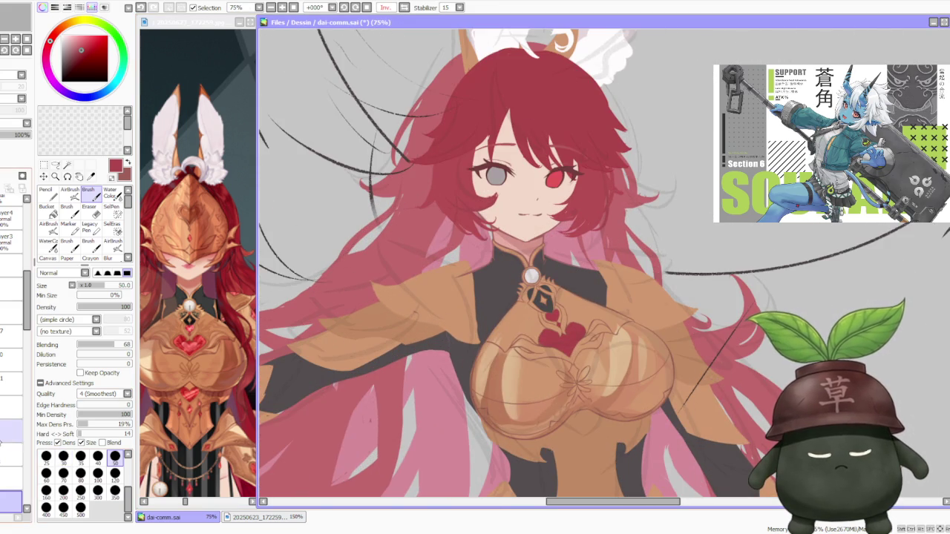
Step: Toggle between the two adjacent layers, ending on the upper layer
{"action": "left_click", "coordinate": [10, 454]}
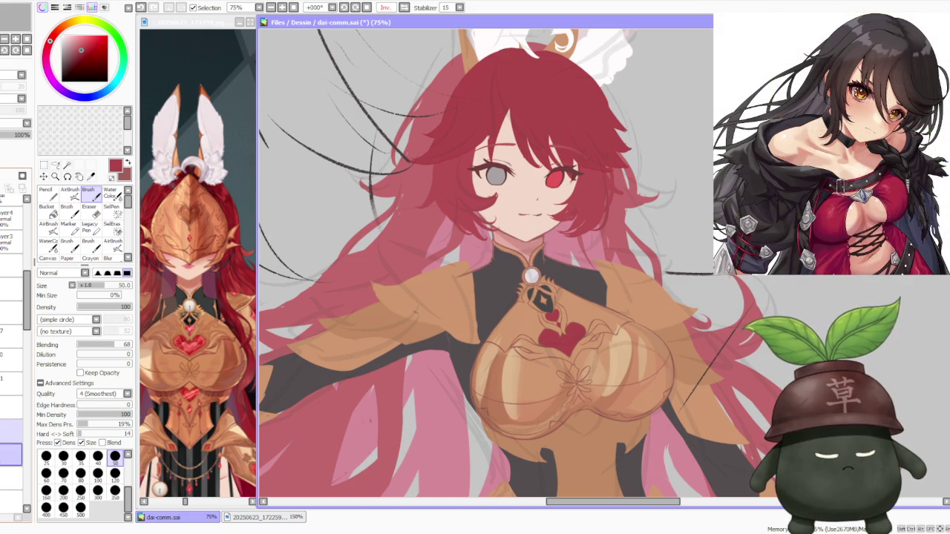
{"action": "left_click", "coordinate": [11, 431]}
{"action": "left_click", "coordinate": [10, 454]}
{"action": "left_click", "coordinate": [11, 431]}
{"action": "left_click", "coordinate": [11, 454]}
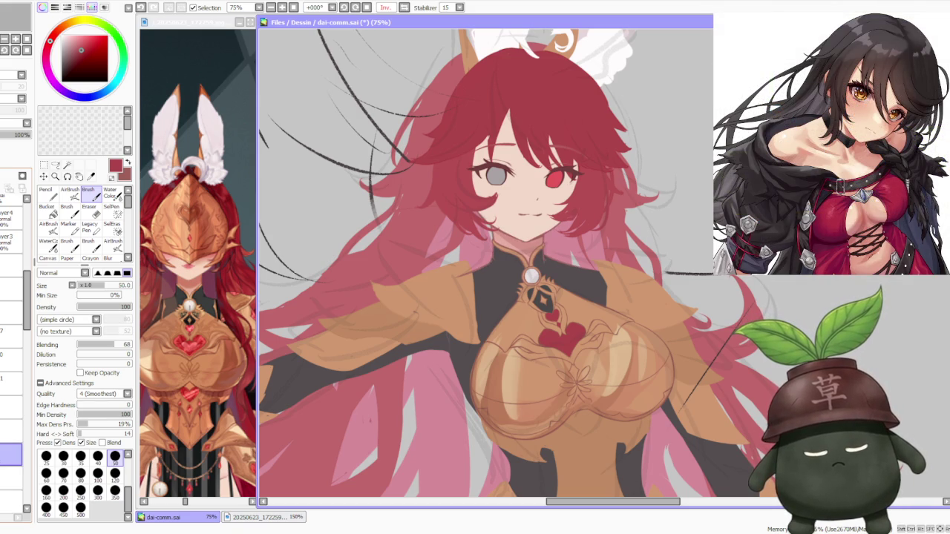
{"action": "left_click", "coordinate": [11, 430]}
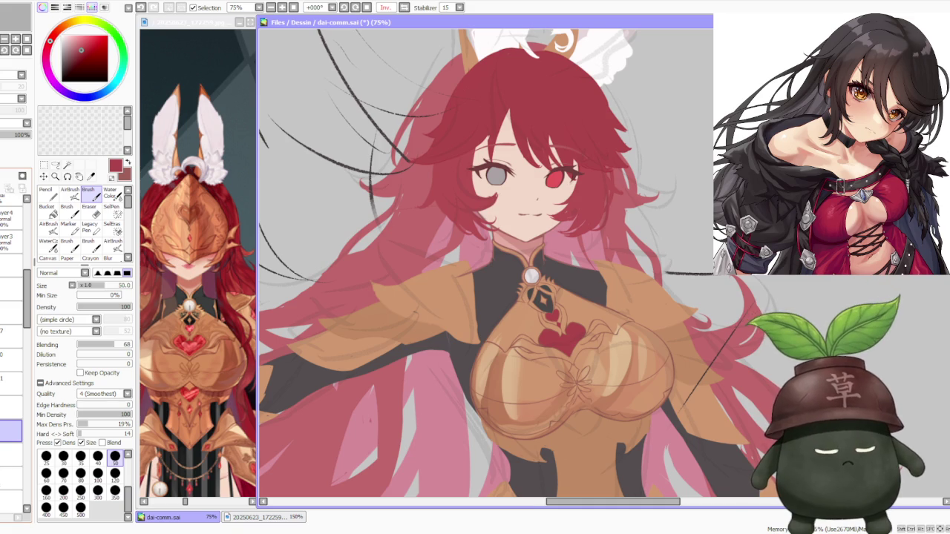
{"action": "scroll", "coordinate": [531, 276], "scroll_direction": "up", "scroll_amount": 4}
Step: Pick a darker brown and test a thin stroke beside the brooch, finally undoing it
{"action": "scroll", "coordinate": [498, 314], "scroll_direction": "up", "scroll_amount": 1}
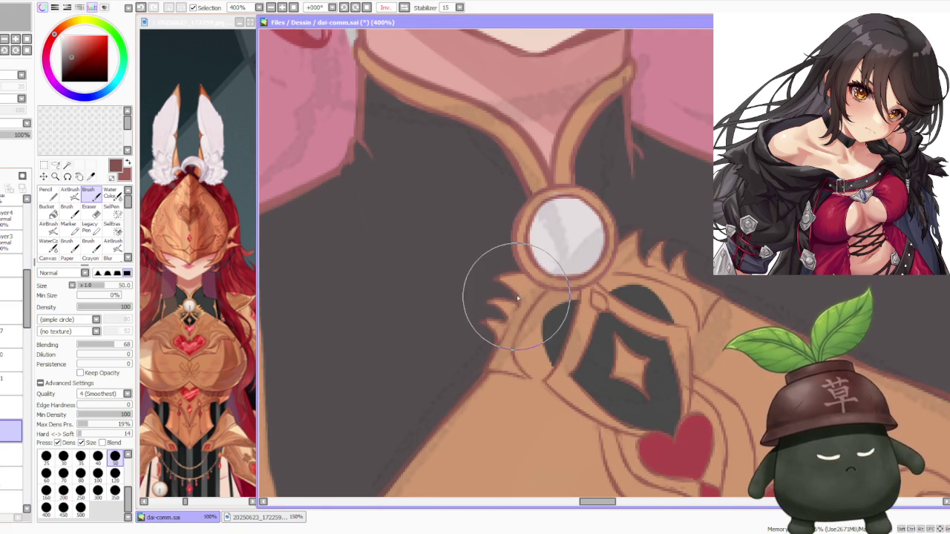
{"action": "scroll", "coordinate": [498, 314], "scroll_direction": "down", "scroll_amount": 2}
{"action": "left_click", "coordinate": [71, 62]}
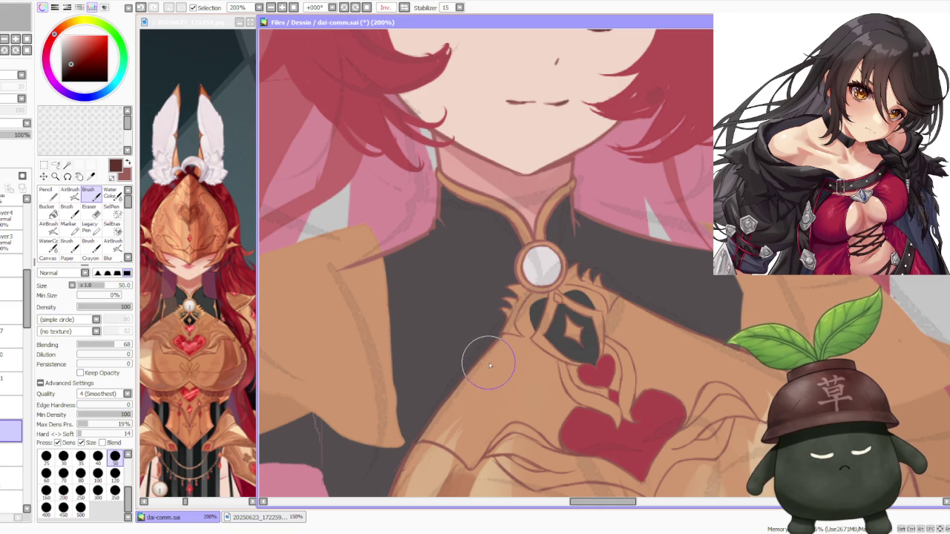
{"action": "left_click_drag", "start_coordinate": [503, 334], "coordinate": [481, 376]}
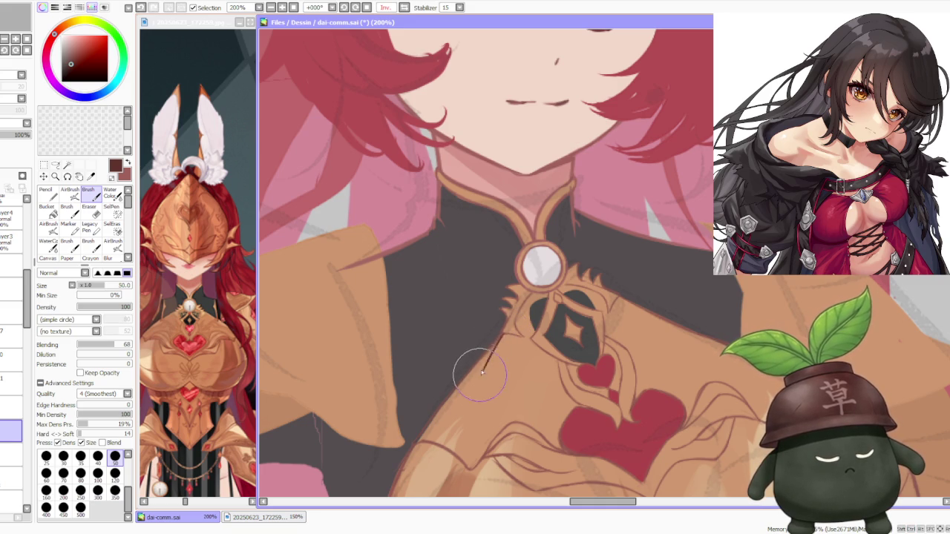
{"action": "key", "text": "ctrl+z"}
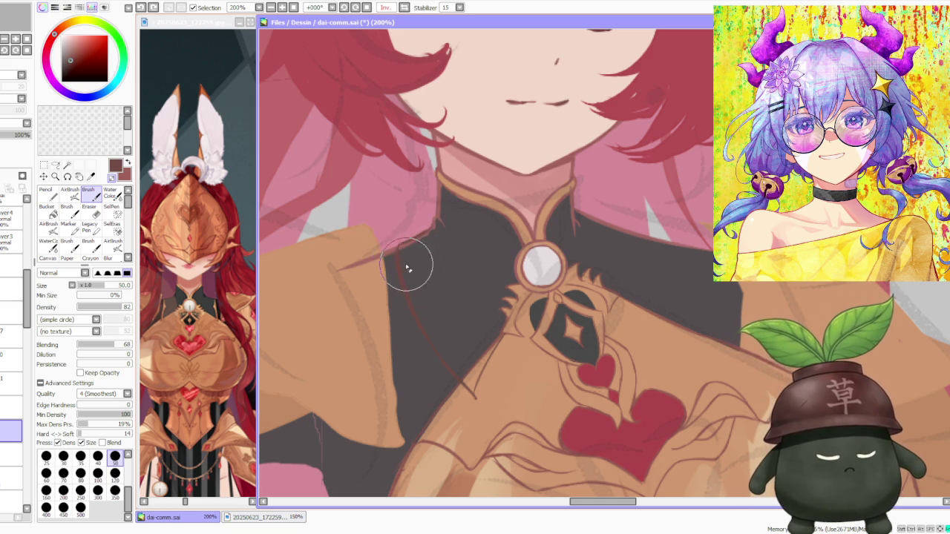
{"action": "key", "text": "ctrl+y"}
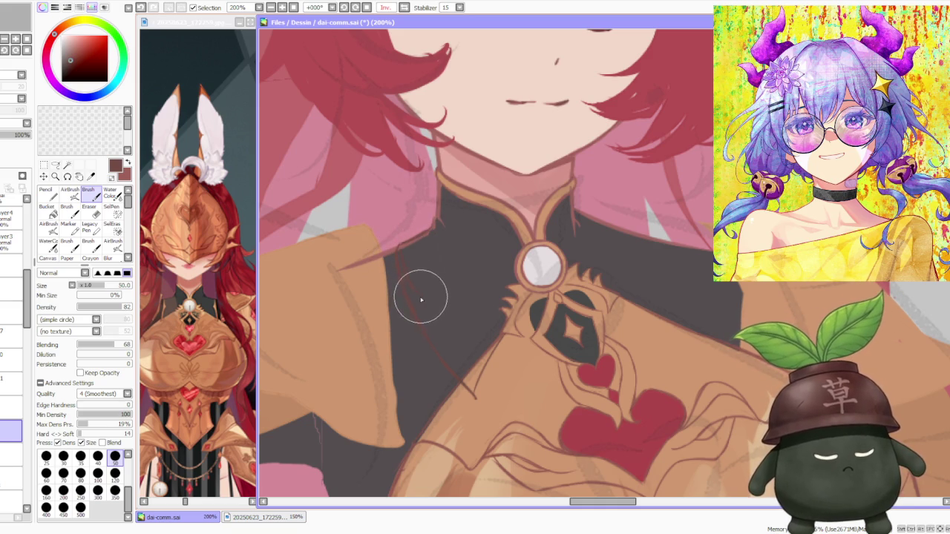
{"action": "key", "text": "ctrl+z"}
{"action": "key", "text": "ctrl+y"}
{"action": "key", "text": "ctrl+z"}
{"action": "key", "text": "ctrl+y"}
{"action": "key", "text": "ctrl+z"}
{"action": "key", "text": "ctrl+y"}
{"action": "key", "text": "ctrl+z"}
{"action": "key", "text": "ctrl+y"}
{"action": "key", "text": "ctrl+z"}
{"action": "key", "text": "ctrl+y"}
{"action": "key", "text": "ctrl+z"}
{"action": "key", "text": "ctrl+y"}
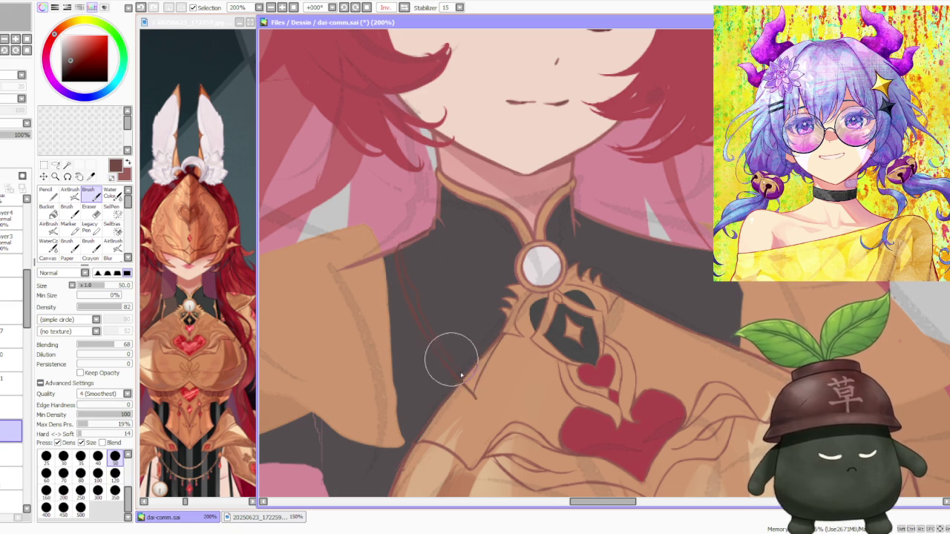
{"action": "key", "text": "ctrl+z"}
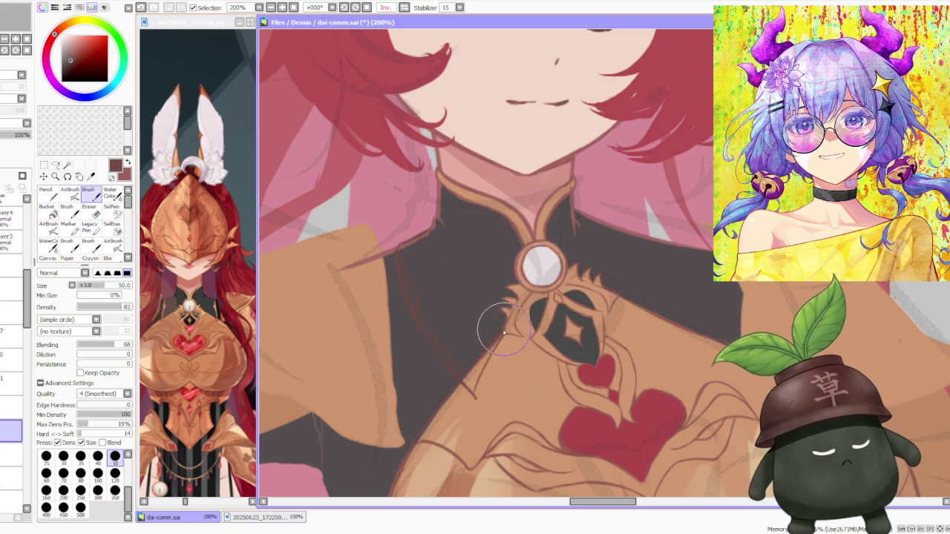
Step: Draw a dark brown outline stroke along the collar edge right of the brooch
{"action": "left_click_drag", "start_coordinate": [452, 371], "coordinate": [481, 329]}
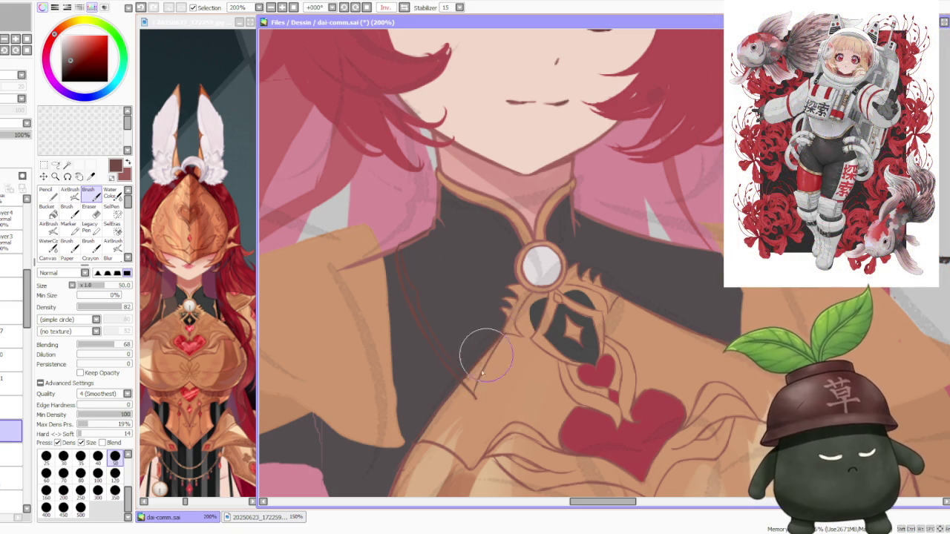
{"action": "scroll", "coordinate": [481, 397], "scroll_direction": "down", "scroll_amount": 3}
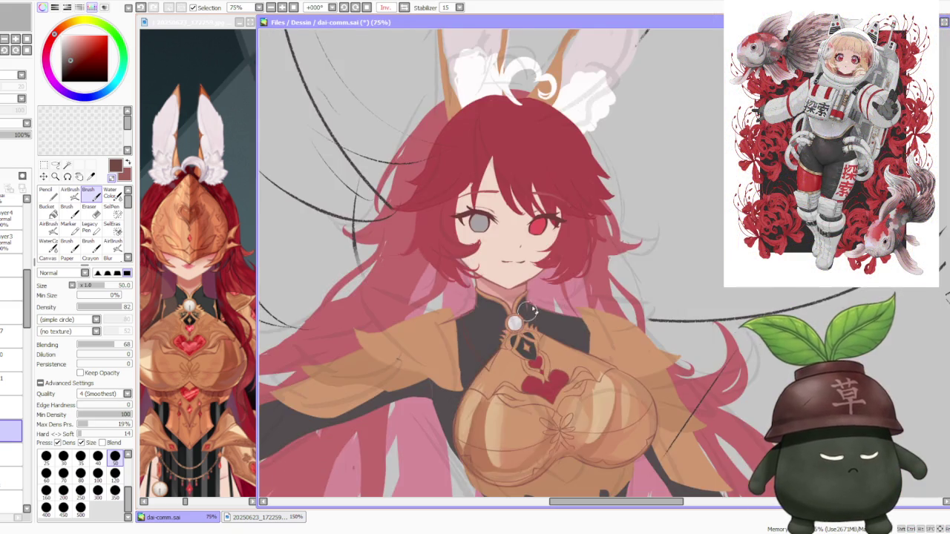
{"action": "scroll", "coordinate": [519, 334], "scroll_direction": "down", "scroll_amount": 2}
{"action": "scroll", "coordinate": [573, 298], "scroll_direction": "up", "scroll_amount": 3}
{"action": "scroll", "coordinate": [504, 334], "scroll_direction": "up", "scroll_amount": 2}
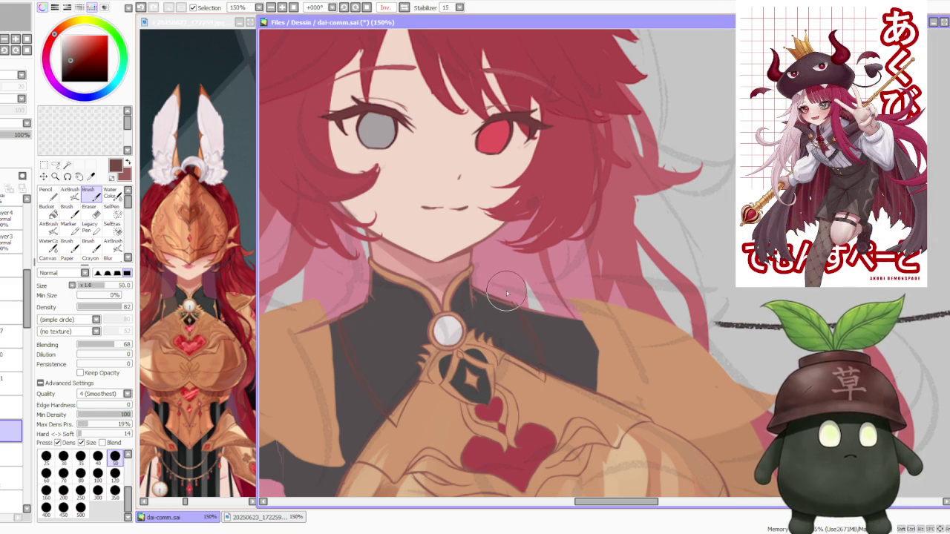
{"action": "scroll", "coordinate": [520, 356], "scroll_direction": "up", "scroll_amount": 1}
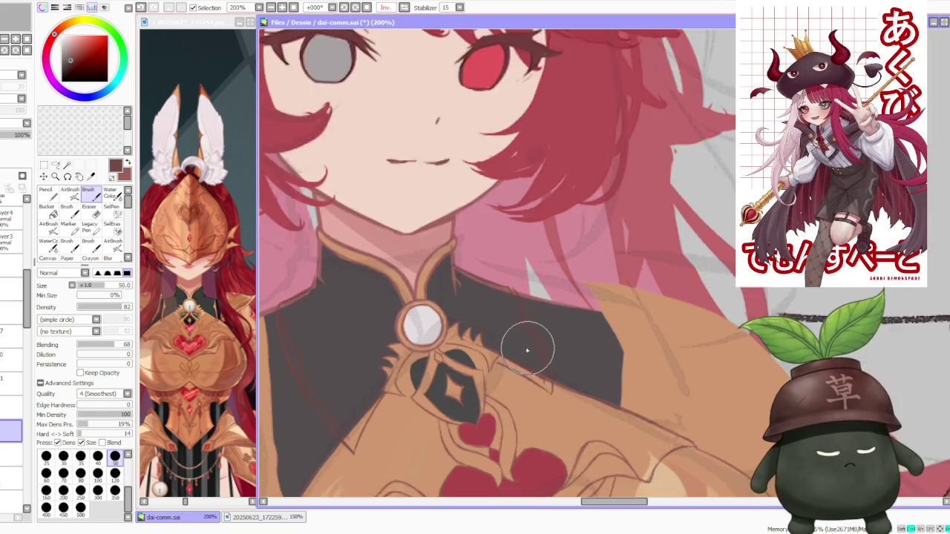
{"action": "scroll", "coordinate": [464, 346], "scroll_direction": "up", "scroll_amount": 1}
Step: Outline the collar's upper edge with a long dark brown stroke
{"action": "left_click_drag", "start_coordinate": [486, 369], "coordinate": [564, 410]}
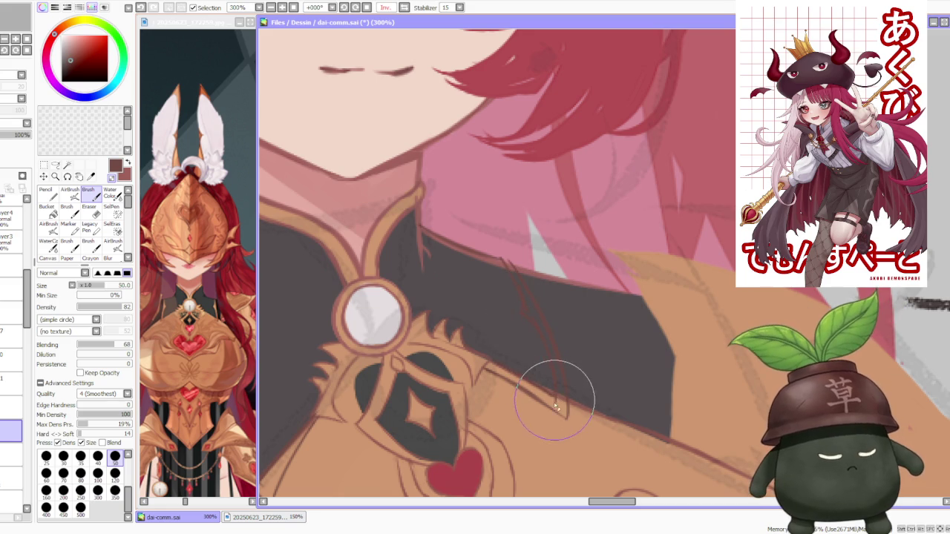
{"action": "scroll", "coordinate": [551, 386], "scroll_direction": "down", "scroll_amount": 2}
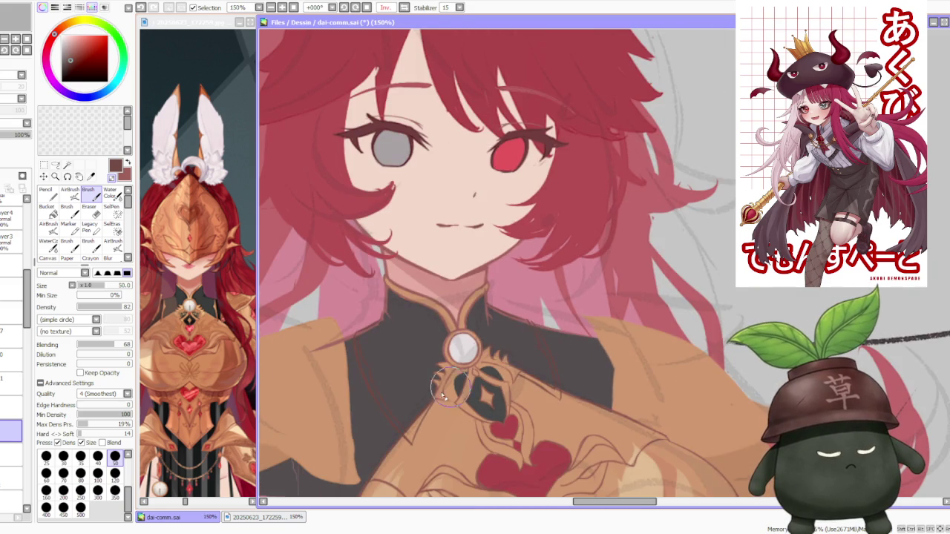
{"action": "scroll", "coordinate": [461, 386], "scroll_direction": "up", "scroll_amount": 1}
{"action": "scroll", "coordinate": [416, 415], "scroll_direction": "up", "scroll_amount": 1}
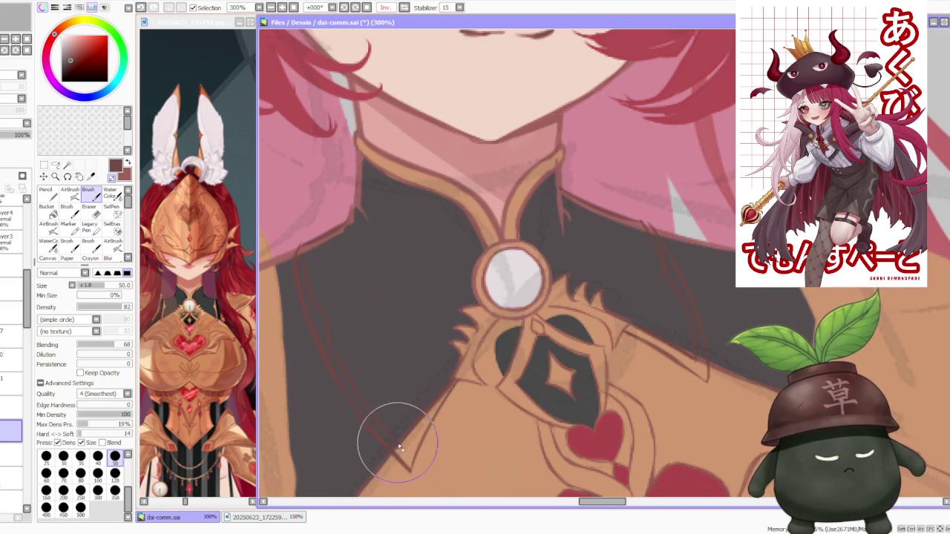
{"action": "scroll", "coordinate": [424, 403], "scroll_direction": "down", "scroll_amount": 2}
{"action": "scroll", "coordinate": [483, 334], "scroll_direction": "down", "scroll_amount": 2}
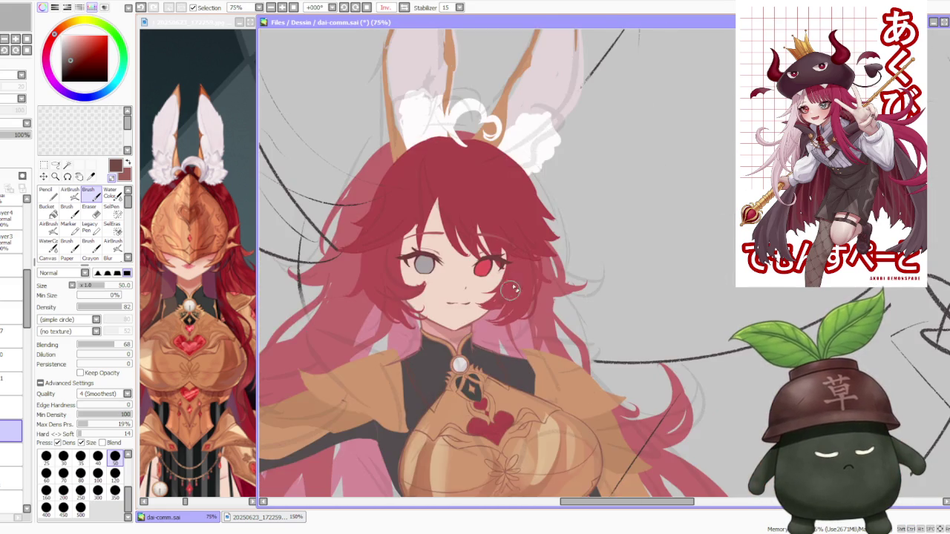
{"action": "scroll", "coordinate": [518, 324], "scroll_direction": "down", "scroll_amount": 1}
{"action": "scroll", "coordinate": [509, 301], "scroll_direction": "up", "scroll_amount": 3}
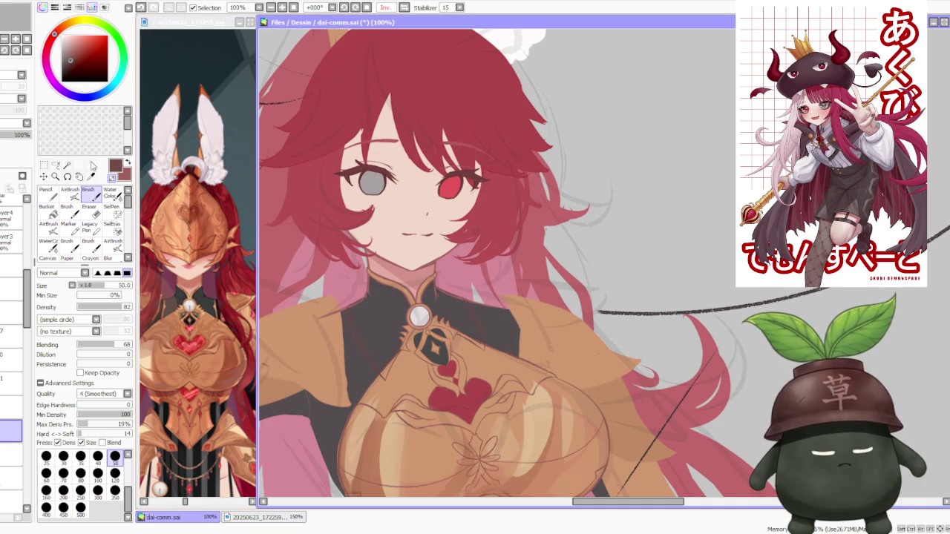
{"action": "left_click", "coordinate": [56, 165]}
{"action": "scroll", "coordinate": [448, 283], "scroll_direction": "up", "scroll_amount": 1}
Step: Lasso the collar area right of the brooch and free-deform it slightly wider rightward
{"action": "left_click_drag", "start_coordinate": [499, 406], "coordinate": [445, 258]}
{"action": "key", "text": "ctrl+t"}
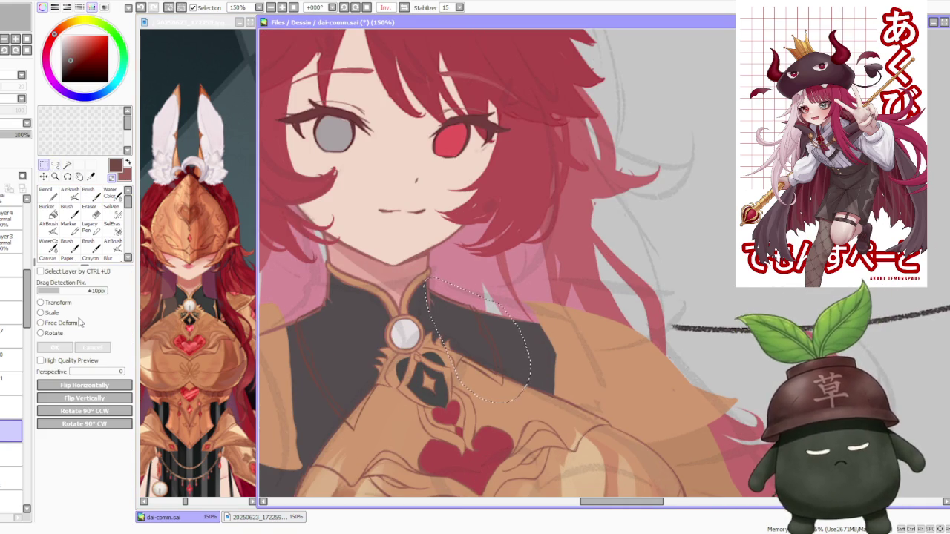
{"action": "left_click_drag", "start_coordinate": [503, 338], "coordinate": [513, 339]}
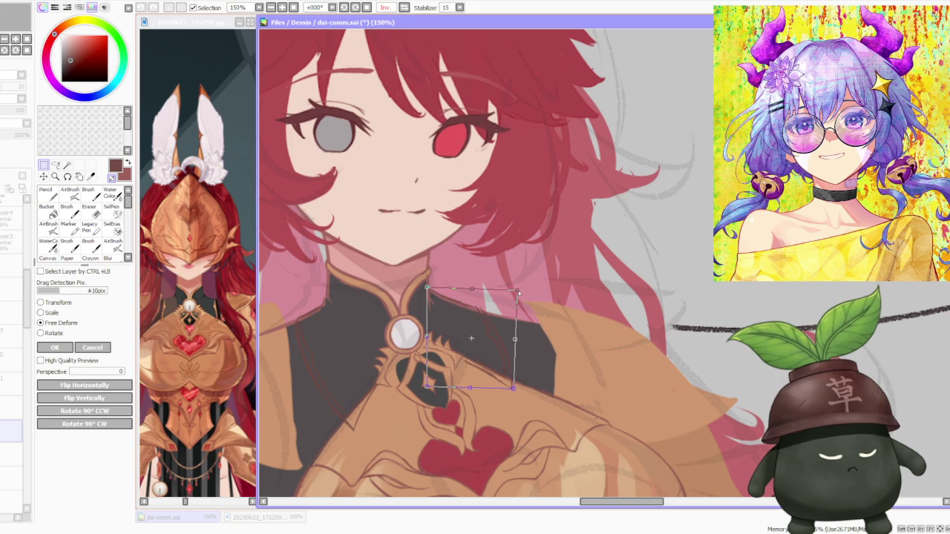
{"action": "scroll", "coordinate": [518, 294], "scroll_direction": "down", "scroll_amount": 2}
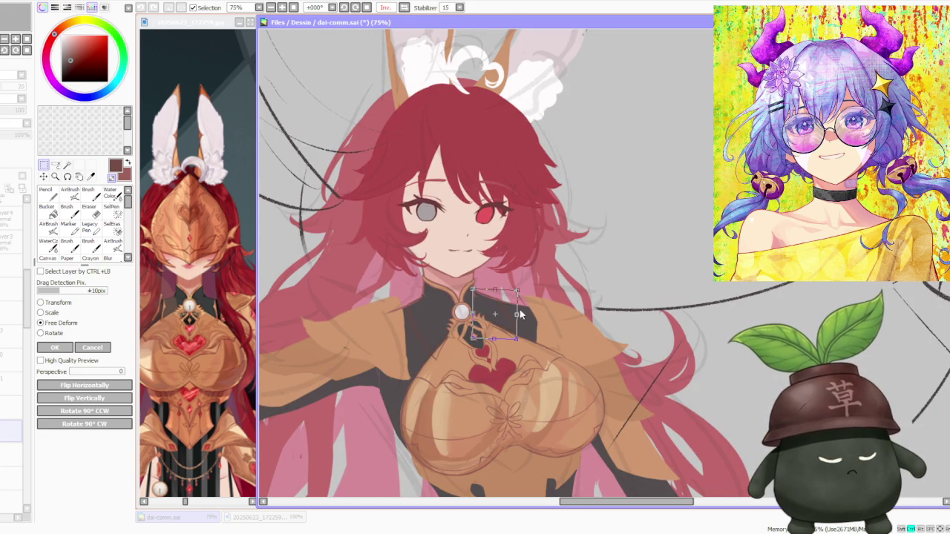
{"action": "scroll", "coordinate": [521, 315], "scroll_direction": "up", "scroll_amount": 1}
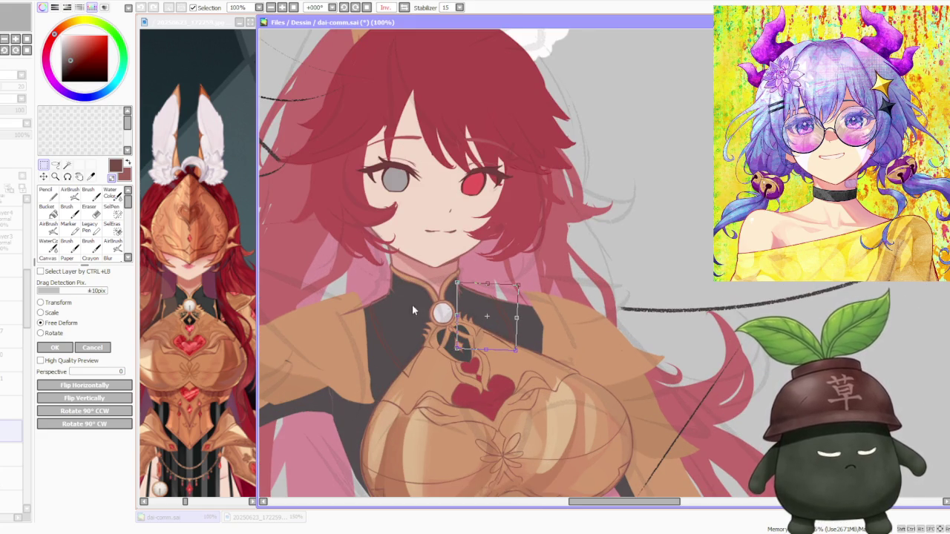
{"action": "left_click", "coordinate": [57, 348]}
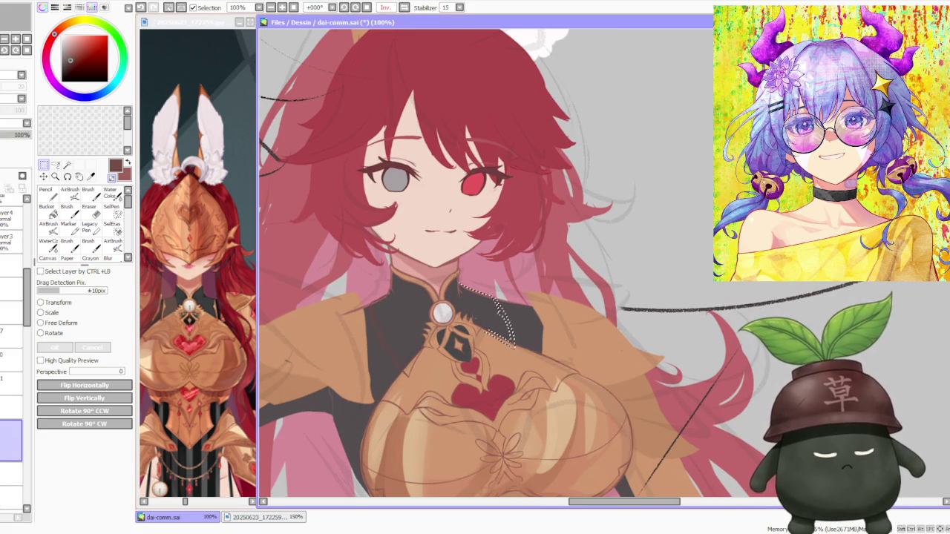
{"action": "left_click", "coordinate": [89, 192]}
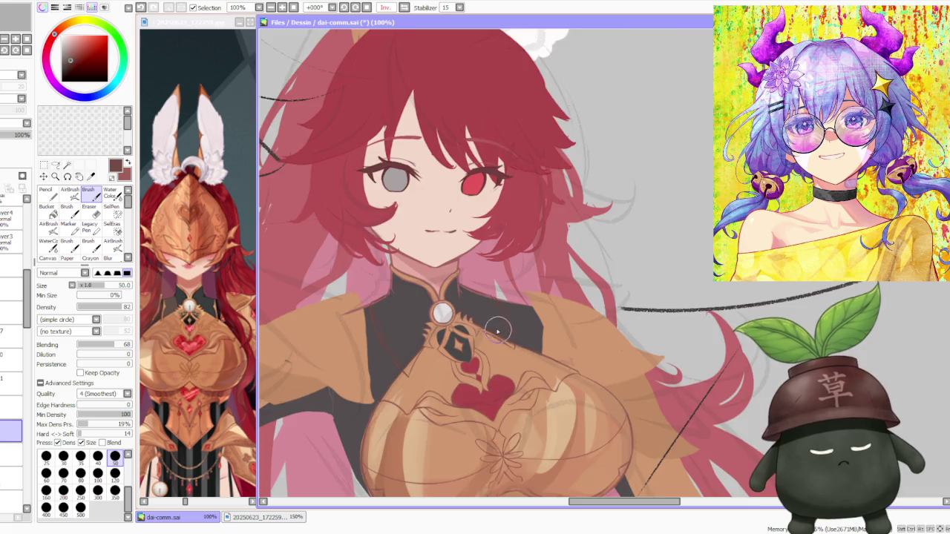
Step: Zoom in and out around the collar to inspect it, then pick the Lasso
{"action": "scroll", "coordinate": [498, 333], "scroll_direction": "up", "scroll_amount": 2}
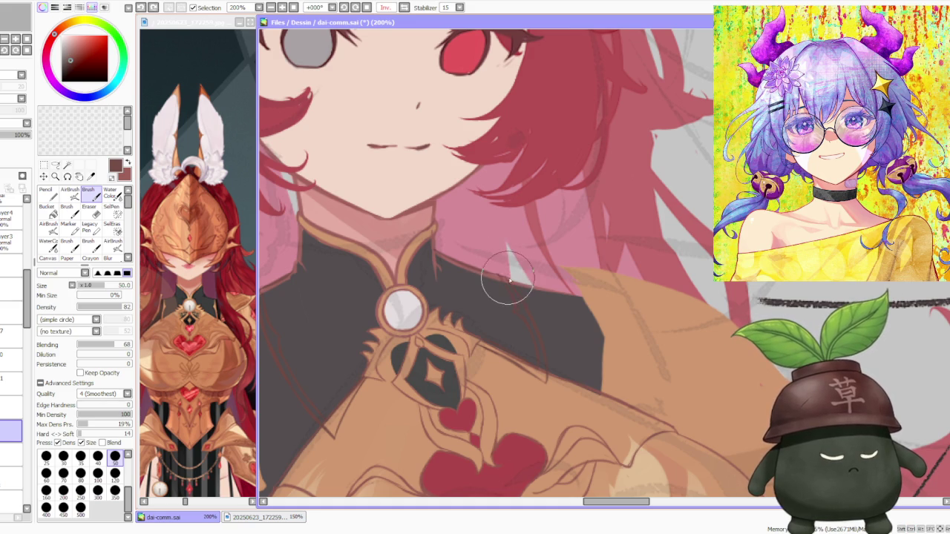
{"action": "scroll", "coordinate": [461, 255], "scroll_direction": "down", "scroll_amount": 4}
{"action": "scroll", "coordinate": [458, 245], "scroll_direction": "up", "scroll_amount": 1}
{"action": "scroll", "coordinate": [454, 239], "scroll_direction": "down", "scroll_amount": 1}
{"action": "scroll", "coordinate": [455, 237], "scroll_direction": "up", "scroll_amount": 4}
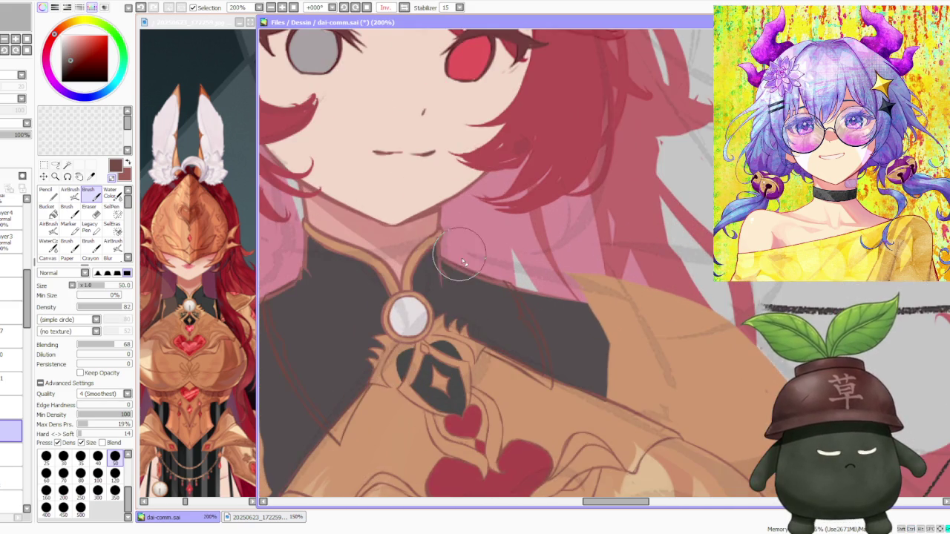
{"action": "scroll", "coordinate": [460, 256], "scroll_direction": "down", "scroll_amount": 1}
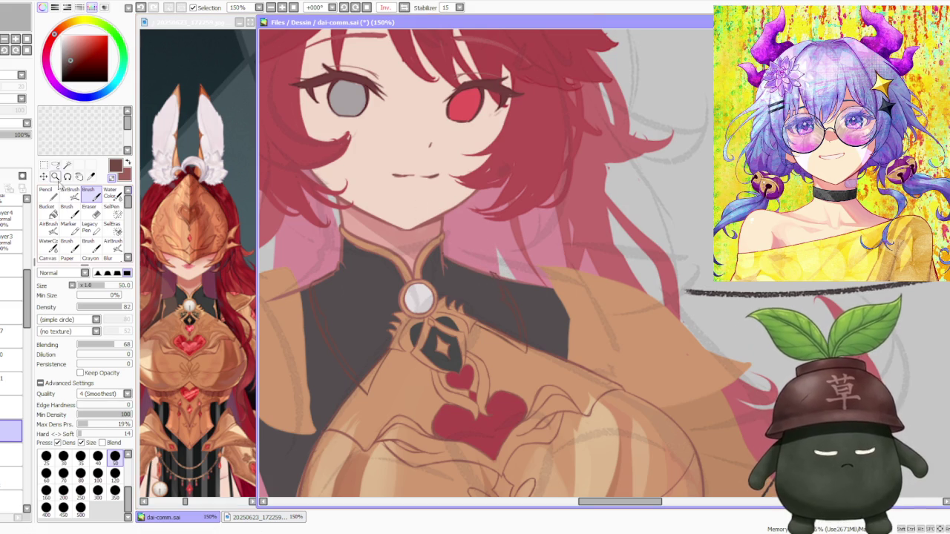
{"action": "left_click", "coordinate": [44, 164]}
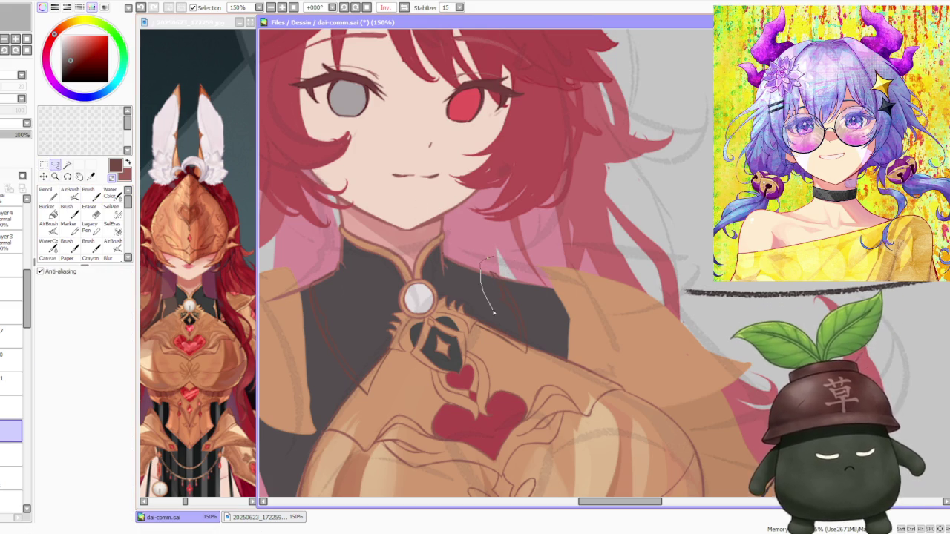
Step: Lasso the collar strip and free-deform it: top edge left, bottom-right corner right
{"action": "left_click_drag", "start_coordinate": [491, 308], "coordinate": [493, 260]}
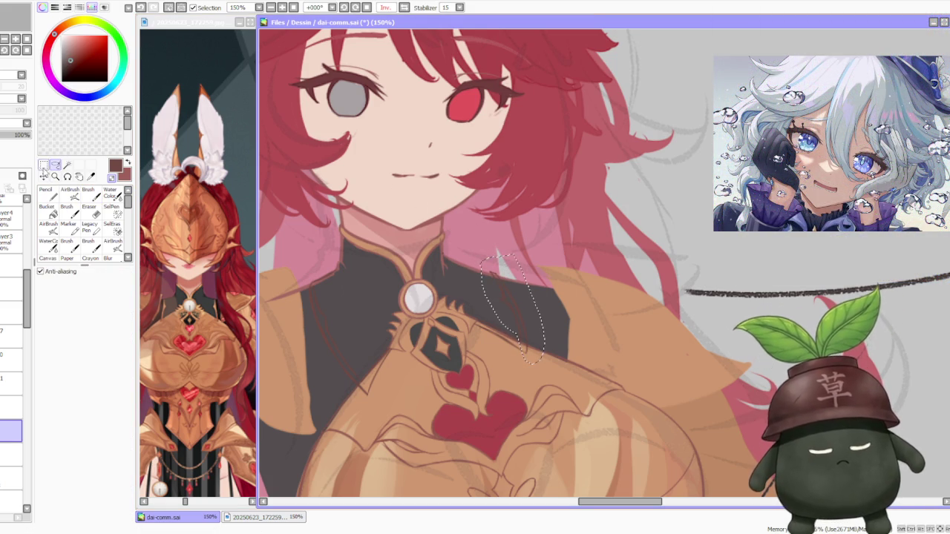
{"action": "key", "text": "ctrl+t"}
{"action": "left_click_drag", "start_coordinate": [508, 271], "coordinate": [499, 269]}
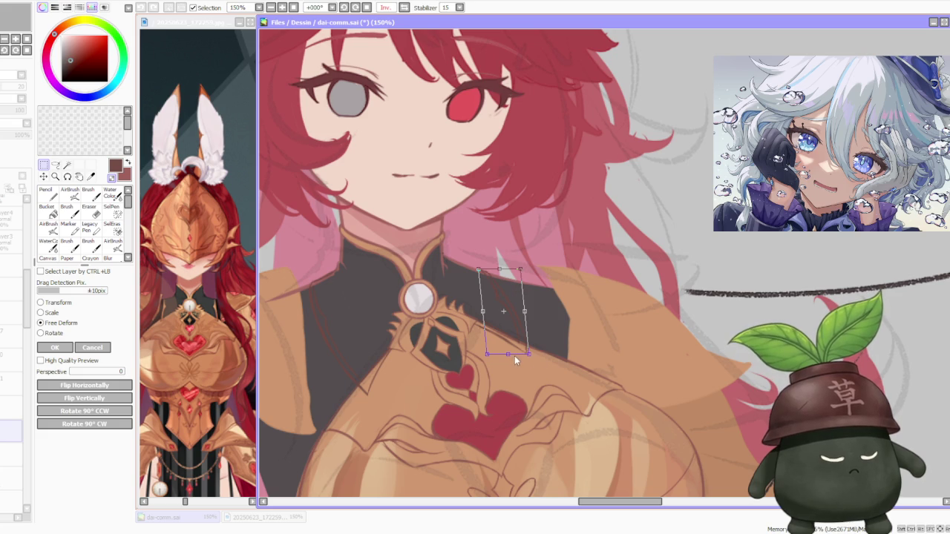
{"action": "left_click_drag", "start_coordinate": [526, 354], "coordinate": [541, 357]}
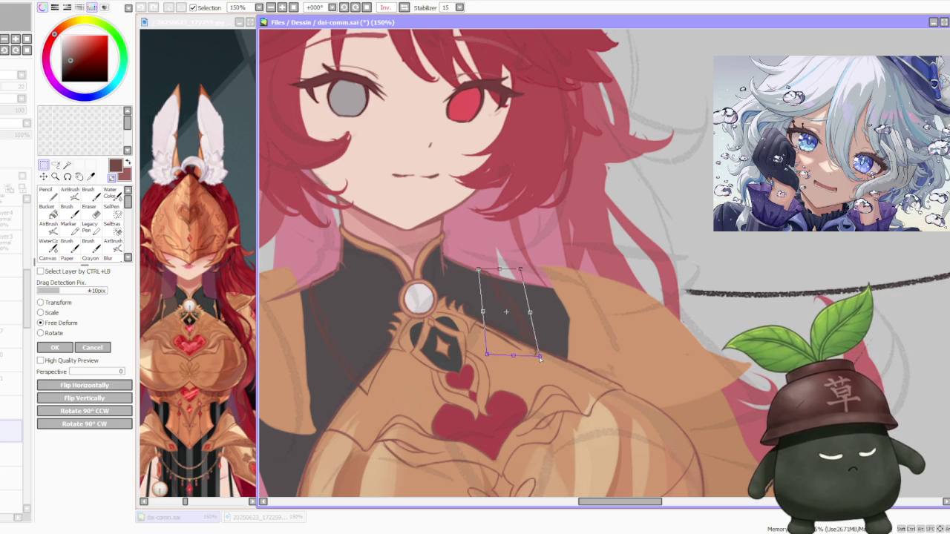
{"action": "scroll", "coordinate": [539, 358], "scroll_direction": "down", "scroll_amount": 3}
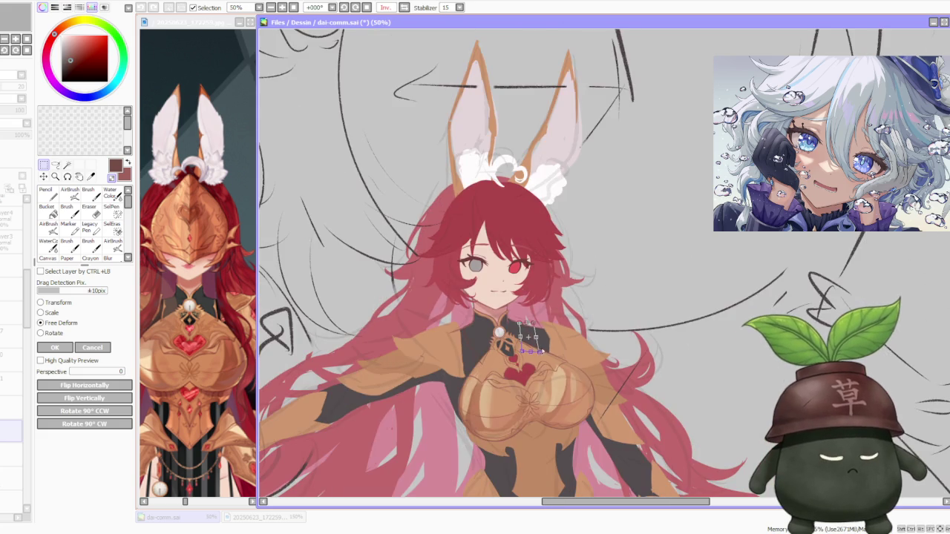
{"action": "scroll", "coordinate": [551, 300], "scroll_direction": "up", "scroll_amount": 1}
{"action": "left_click", "coordinate": [55, 347]}
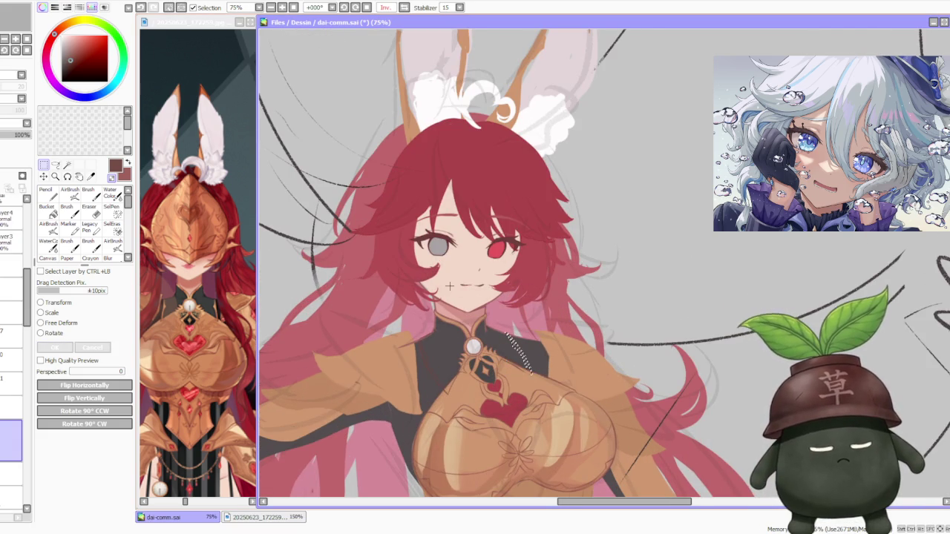
{"action": "left_click", "coordinate": [88, 192]}
{"action": "scroll", "coordinate": [498, 341], "scroll_direction": "up", "scroll_amount": 2}
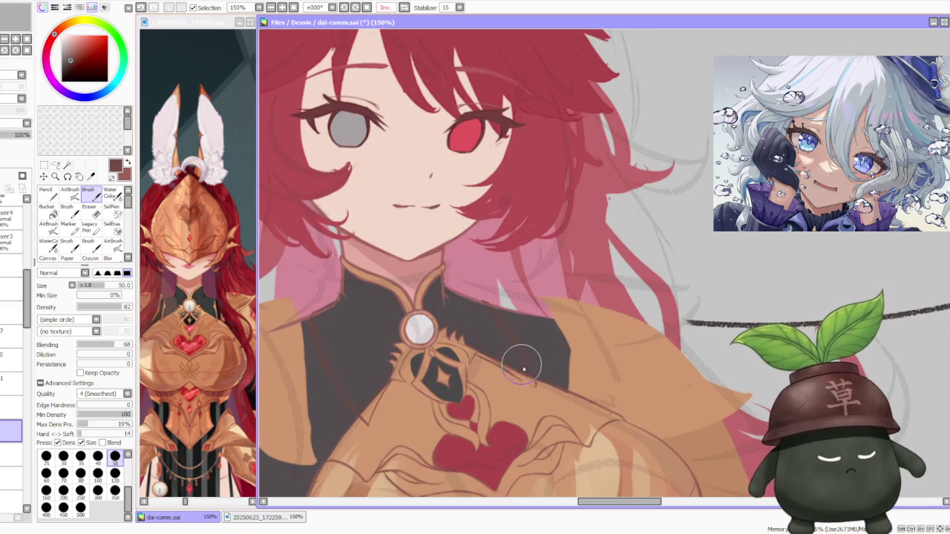
Step: Compare the latest chest stroke with undo and redo, keeping the stroke
{"action": "key", "text": "ctrl+z"}
{"action": "key", "text": "ctrl+y"}
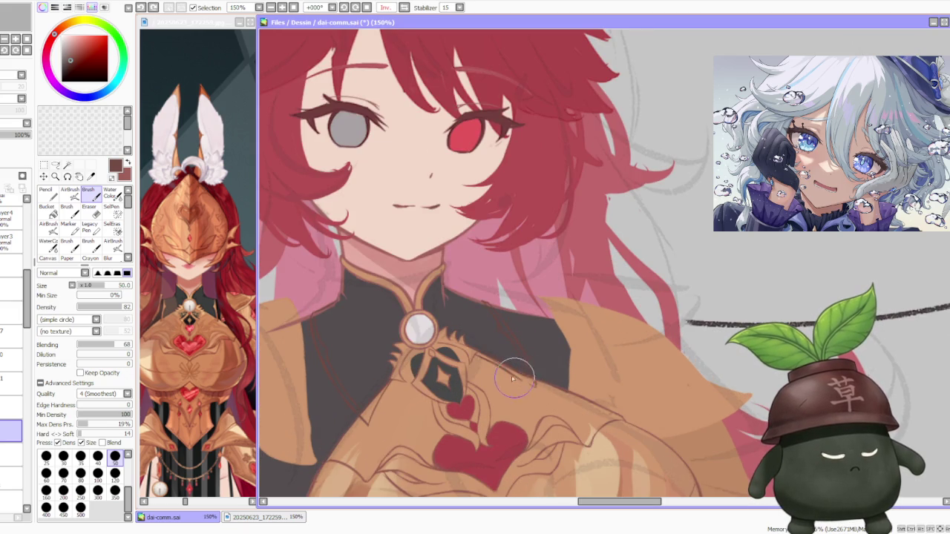
{"action": "key", "text": "ctrl+z"}
{"action": "key", "text": "ctrl+y"}
{"action": "key", "text": "ctrl+z"}
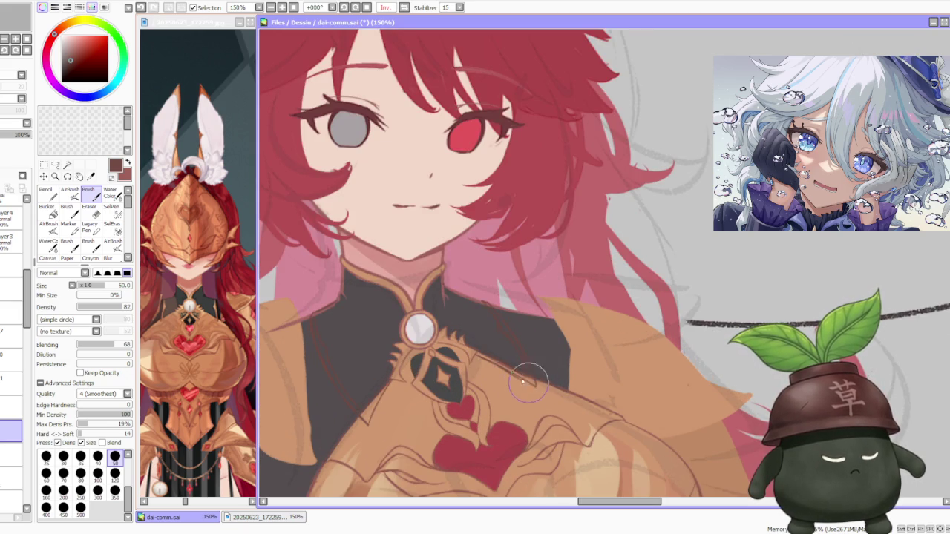
{"action": "key", "text": "ctrl+y"}
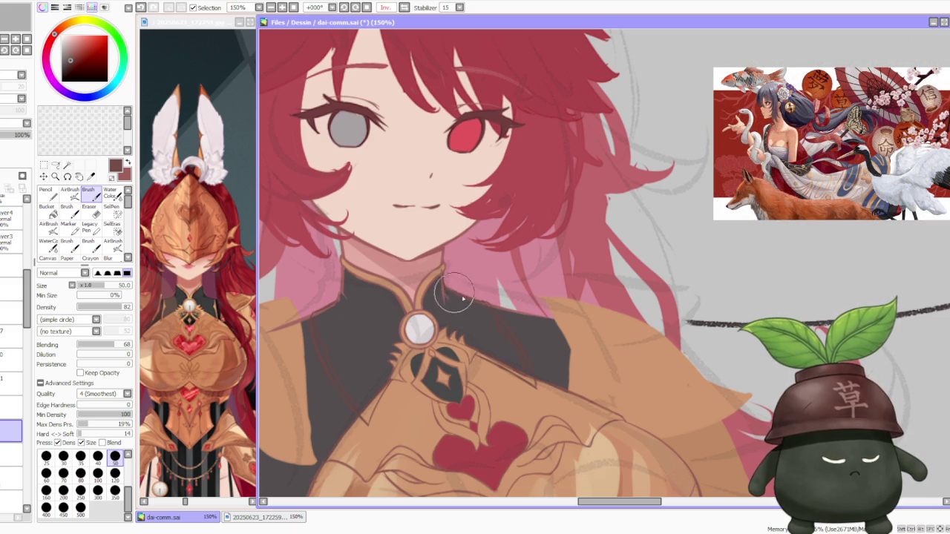
Step: Zoom out and switch to lower layers in the Layer panel
{"action": "scroll", "coordinate": [446, 267], "scroll_direction": "down", "scroll_amount": 1}
{"action": "scroll", "coordinate": [437, 251], "scroll_direction": "down", "scroll_amount": 2}
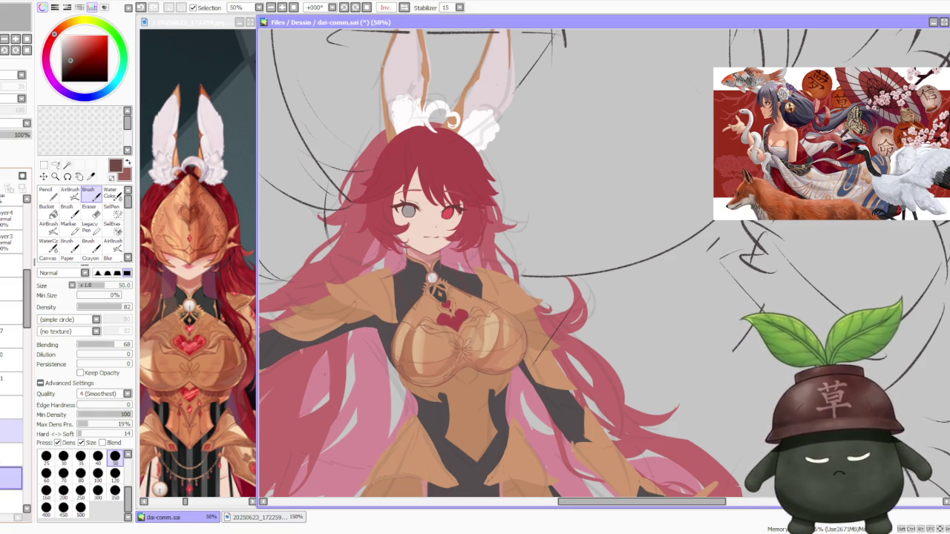
{"action": "left_click", "coordinate": [12, 431]}
{"action": "left_click", "coordinate": [12, 455]}
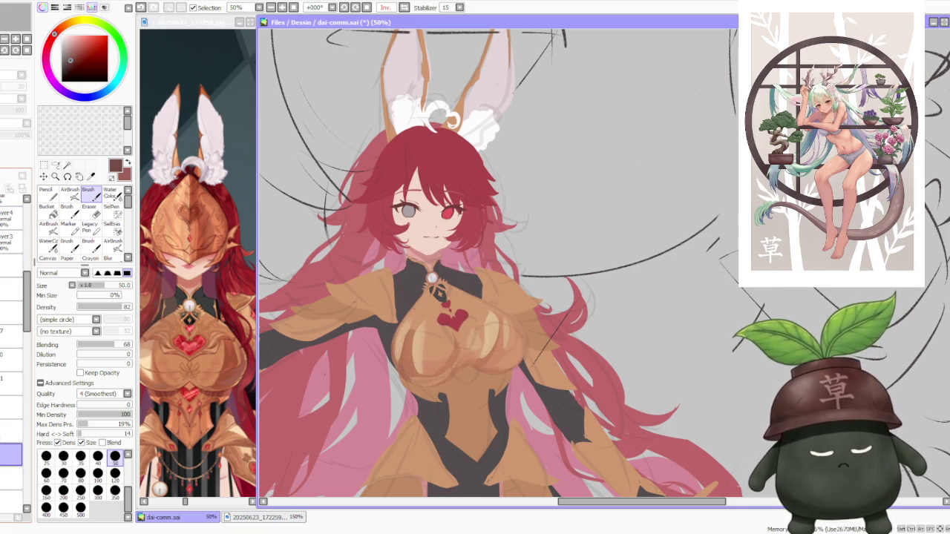
Step: Zoom in on the collar and draw dark brown outline strokes along its edges
{"action": "scroll", "coordinate": [412, 261], "scroll_direction": "up", "scroll_amount": 2}
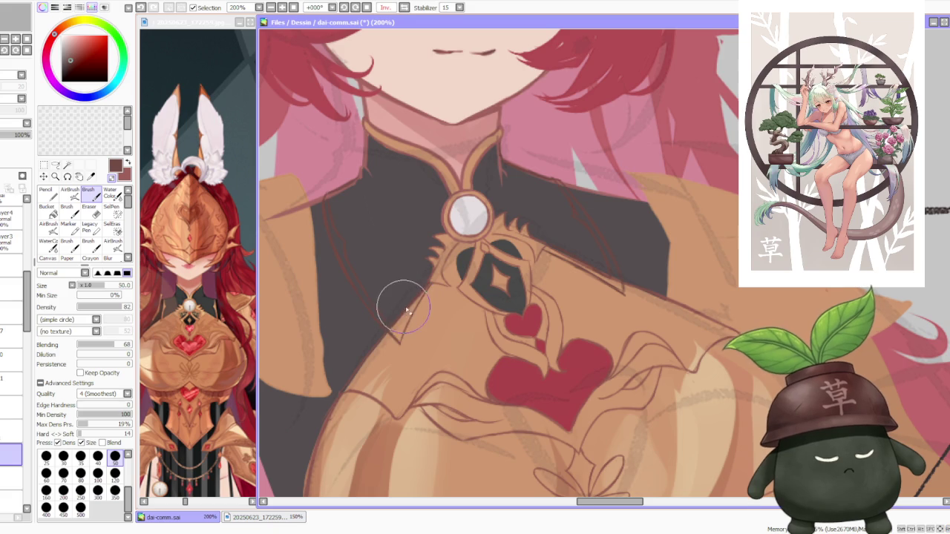
{"action": "scroll", "coordinate": [414, 318], "scroll_direction": "up", "scroll_amount": 1}
{"action": "scroll", "coordinate": [420, 329], "scroll_direction": "down", "scroll_amount": 1}
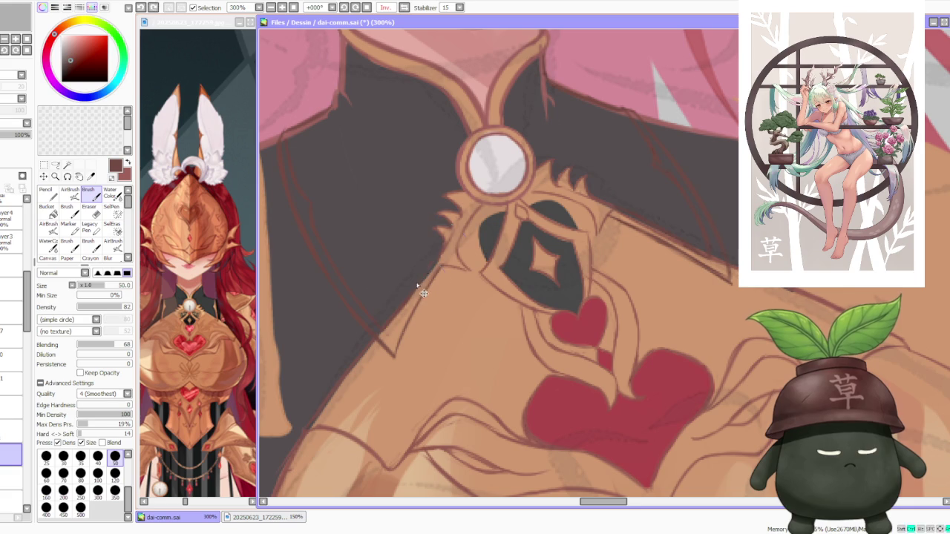
{"action": "scroll", "coordinate": [491, 247], "scroll_direction": "down", "scroll_amount": 1}
{"action": "scroll", "coordinate": [520, 226], "scroll_direction": "down", "scroll_amount": 1}
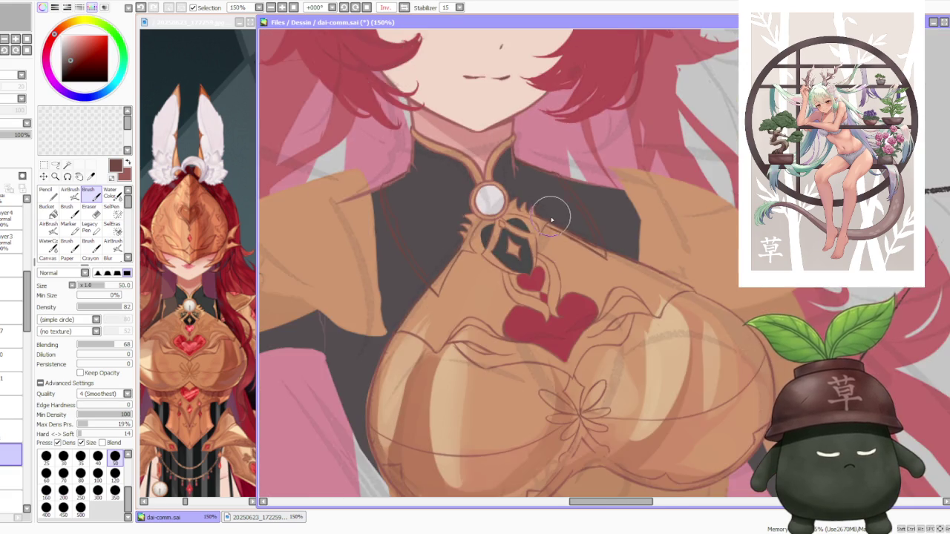
{"action": "scroll", "coordinate": [547, 208], "scroll_direction": "up", "scroll_amount": 2}
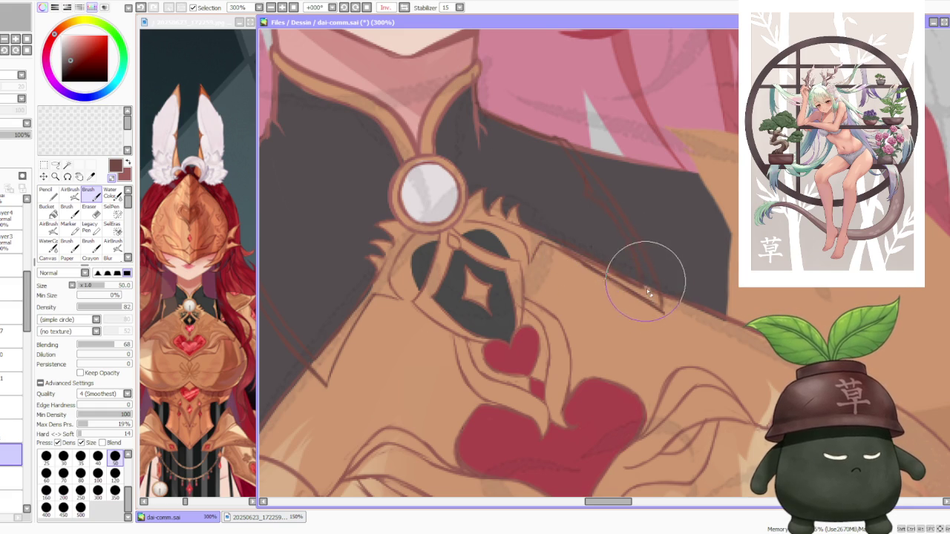
{"action": "key", "text": "ctrl"}
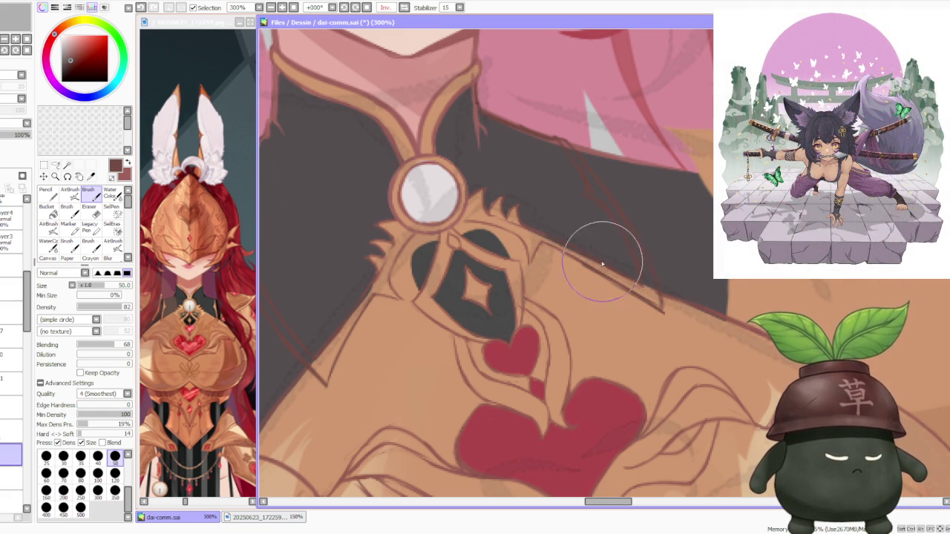
{"action": "scroll", "coordinate": [587, 187], "scroll_direction": "down", "scroll_amount": 2}
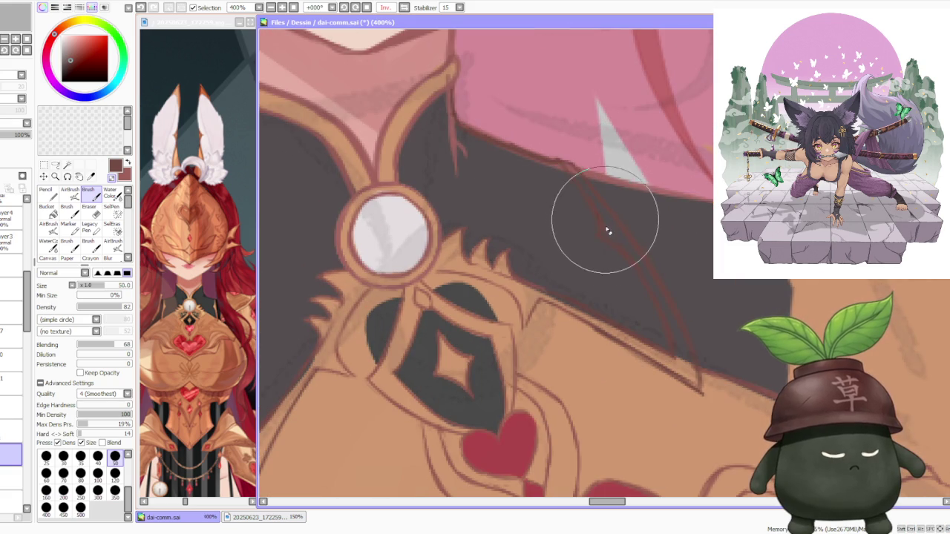
{"action": "scroll", "coordinate": [601, 219], "scroll_direction": "down", "scroll_amount": 2}
{"action": "scroll", "coordinate": [601, 215], "scroll_direction": "down", "scroll_amount": 2}
{"action": "scroll", "coordinate": [530, 163], "scroll_direction": "up", "scroll_amount": 2}
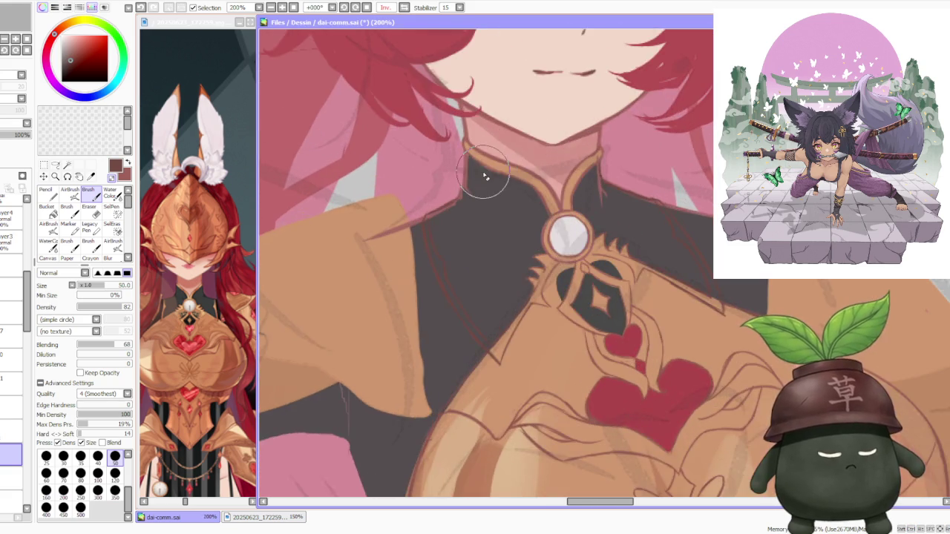
{"action": "scroll", "coordinate": [483, 176], "scroll_direction": "up", "scroll_amount": 2}
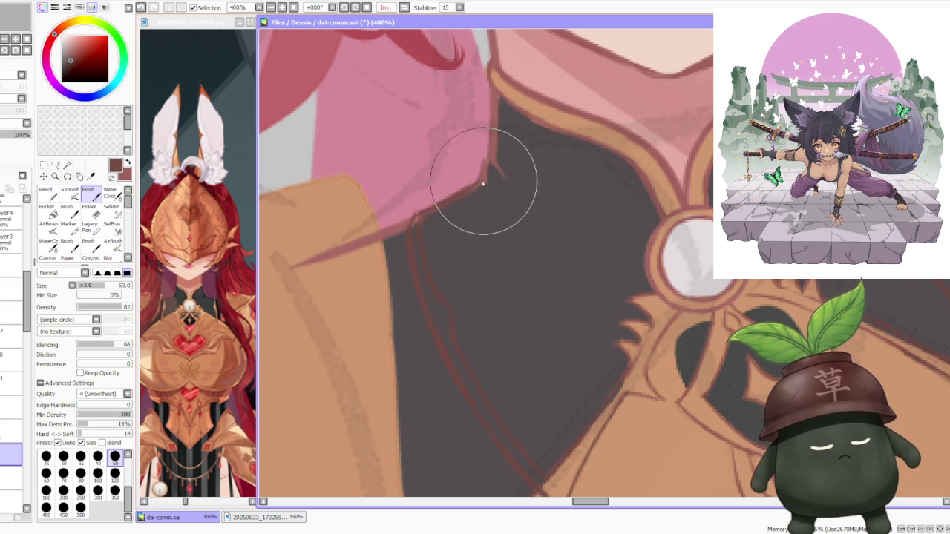
{"action": "scroll", "coordinate": [590, 220], "scroll_direction": "down", "scroll_amount": 2}
{"action": "scroll", "coordinate": [590, 220], "scroll_direction": "up", "scroll_amount": 2}
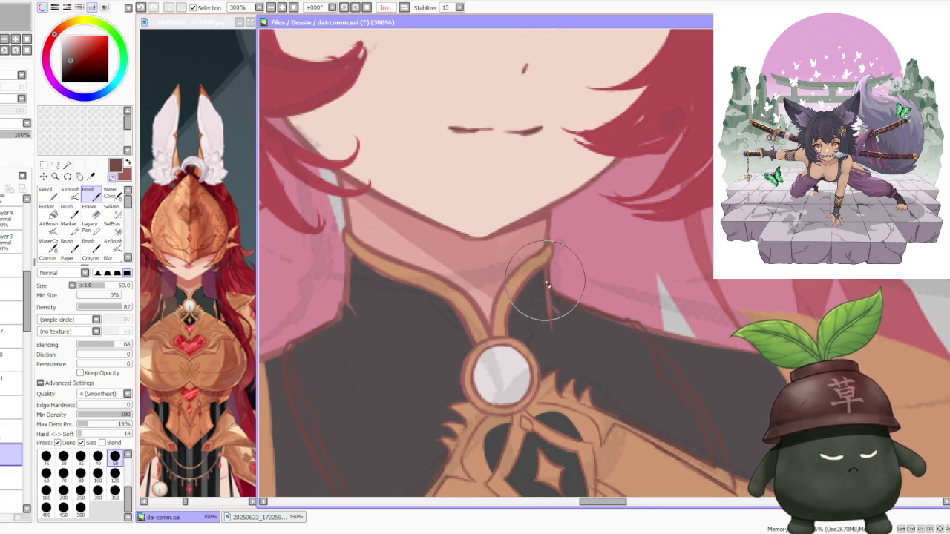
{"action": "scroll", "coordinate": [564, 276], "scroll_direction": "down", "scroll_amount": 1}
{"action": "scroll", "coordinate": [567, 279], "scroll_direction": "down", "scroll_amount": 1}
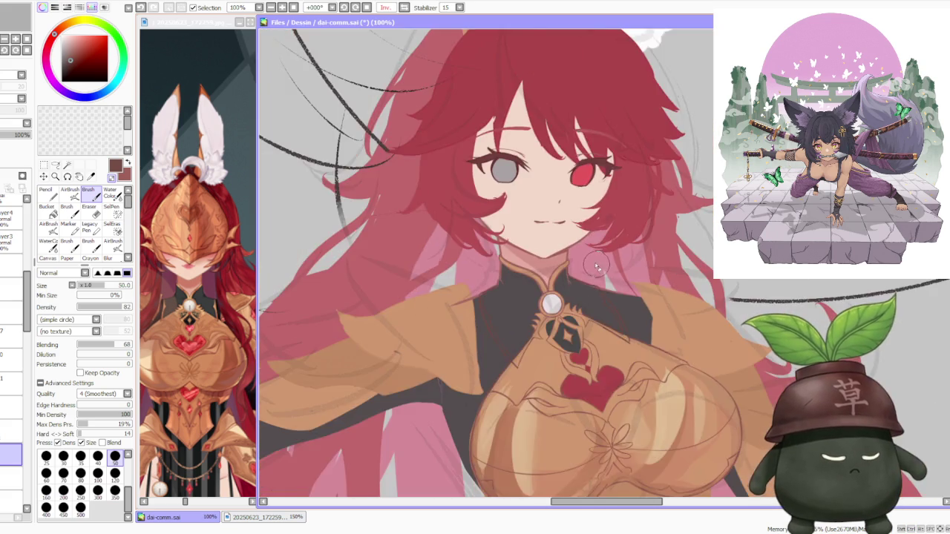
{"action": "scroll", "coordinate": [567, 278], "scroll_direction": "up", "scroll_amount": 2}
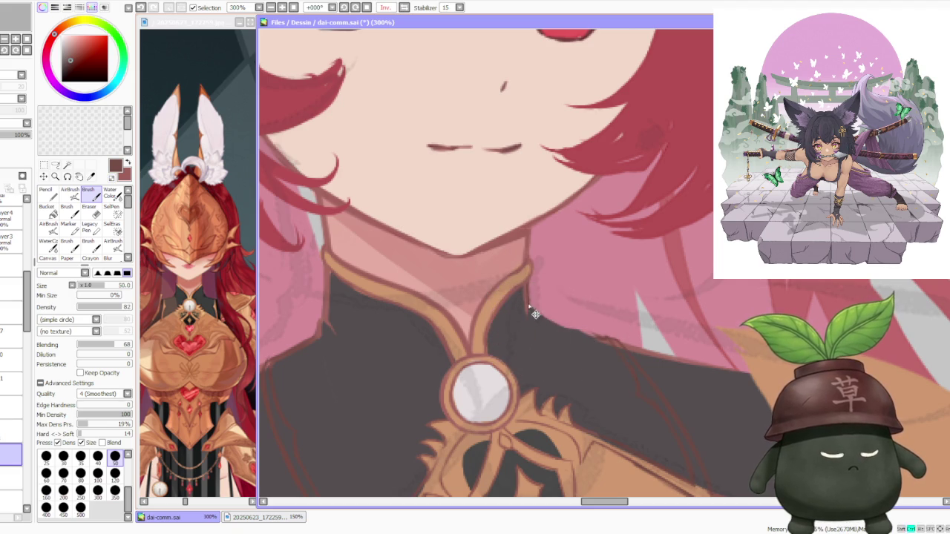
Step: Undo the bad collar outline stroke, finish the outlines and zoom back out
{"action": "key", "text": "ctrl+z"}
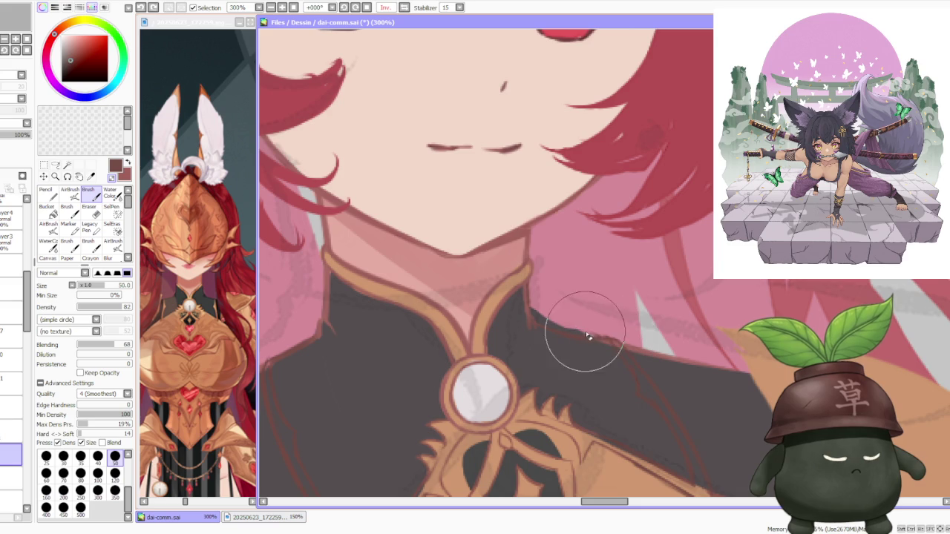
{"action": "scroll", "coordinate": [576, 330], "scroll_direction": "down", "scroll_amount": 3}
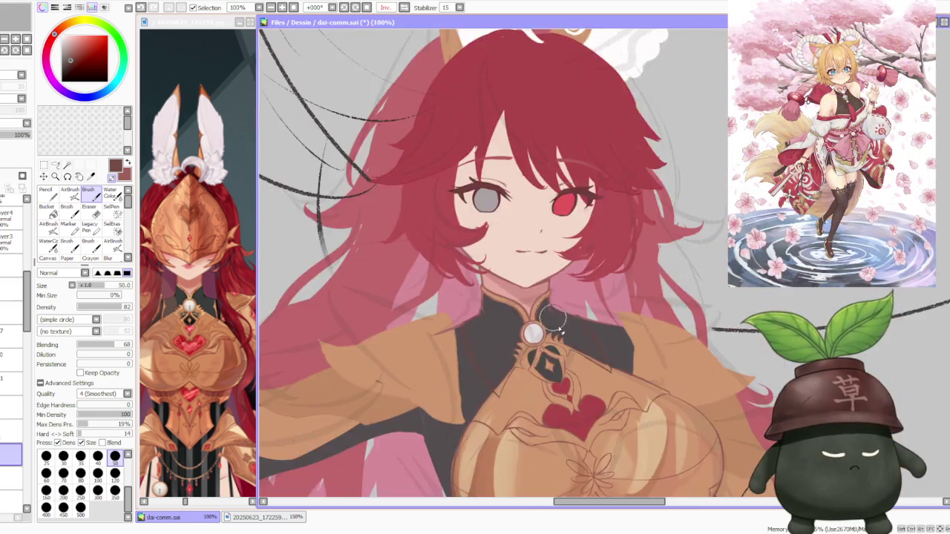
{"action": "scroll", "coordinate": [577, 337], "scroll_direction": "up", "scroll_amount": 2}
{"action": "scroll", "coordinate": [581, 302], "scroll_direction": "down", "scroll_amount": 2}
{"action": "scroll", "coordinate": [613, 326], "scroll_direction": "up", "scroll_amount": 2}
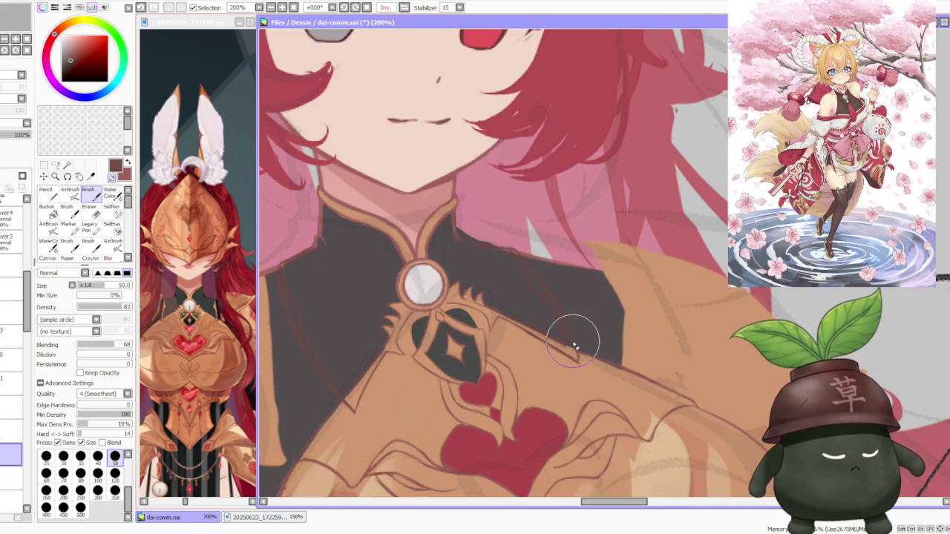
{"action": "scroll", "coordinate": [572, 334], "scroll_direction": "down", "scroll_amount": 2}
{"action": "scroll", "coordinate": [565, 322], "scroll_direction": "down", "scroll_amount": 1}
{"action": "scroll", "coordinate": [565, 322], "scroll_direction": "up", "scroll_amount": 2}
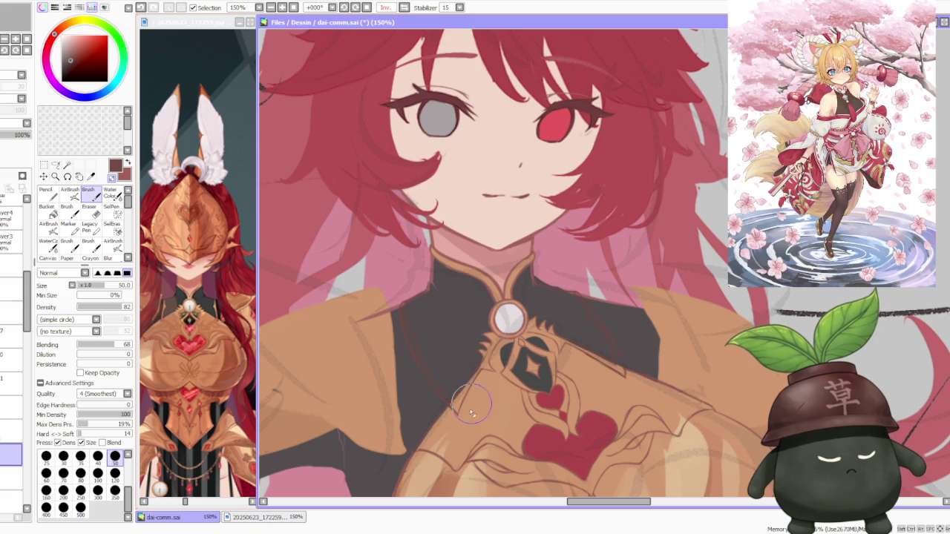
{"action": "scroll", "coordinate": [544, 324], "scroll_direction": "down", "scroll_amount": 2}
{"action": "scroll", "coordinate": [568, 308], "scroll_direction": "down", "scroll_amount": 1}
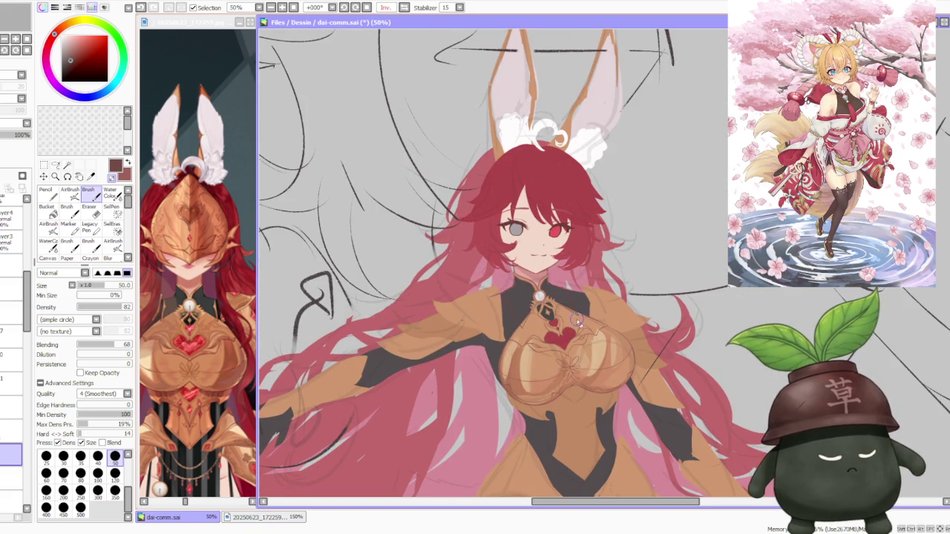
{"action": "scroll", "coordinate": [578, 308], "scroll_direction": "up", "scroll_amount": 1}
{"action": "scroll", "coordinate": [576, 303], "scroll_direction": "up", "scroll_amount": 1}
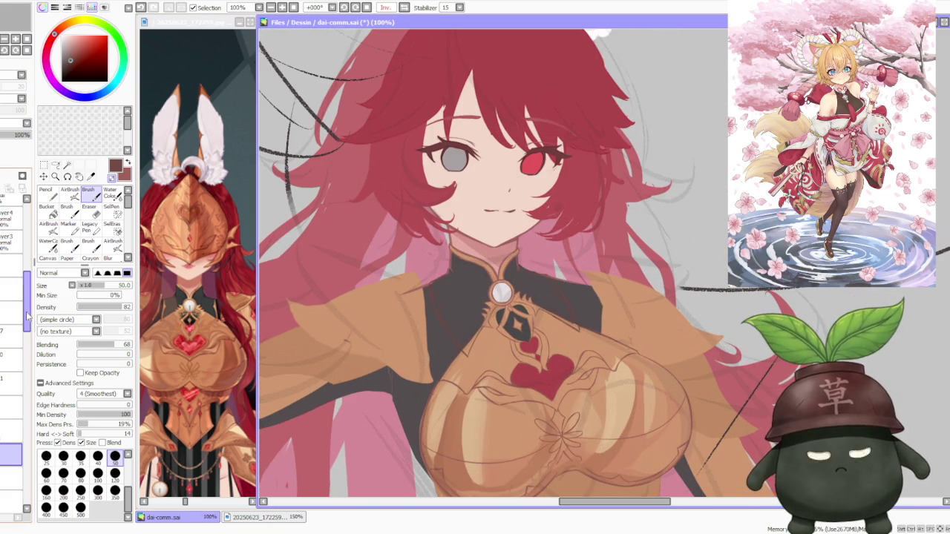
{"action": "scroll", "coordinate": [12, 416], "scroll_direction": "down", "scroll_amount": 1}
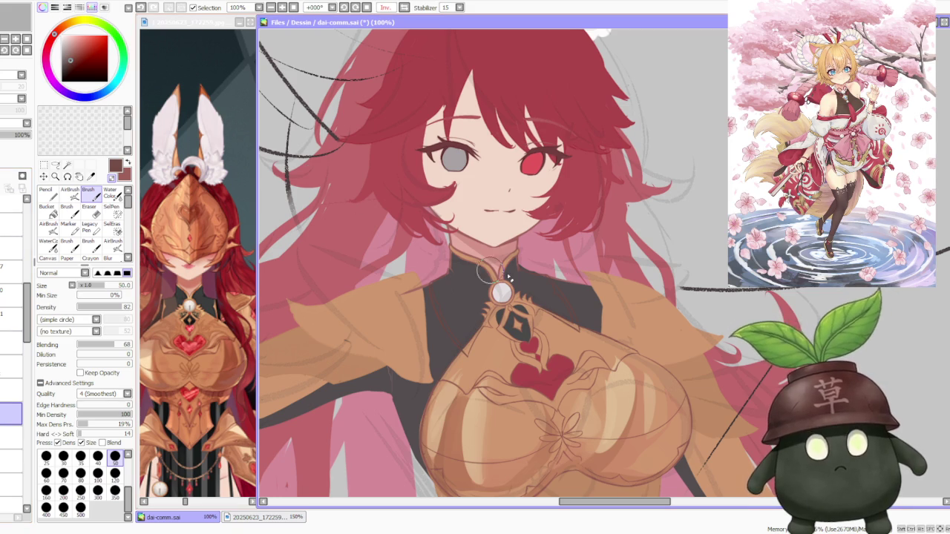
Step: Pick the tan armour colour and paint a thin highlight beside the collar
{"action": "left_click", "coordinate": [613, 364], "text": "alt"}
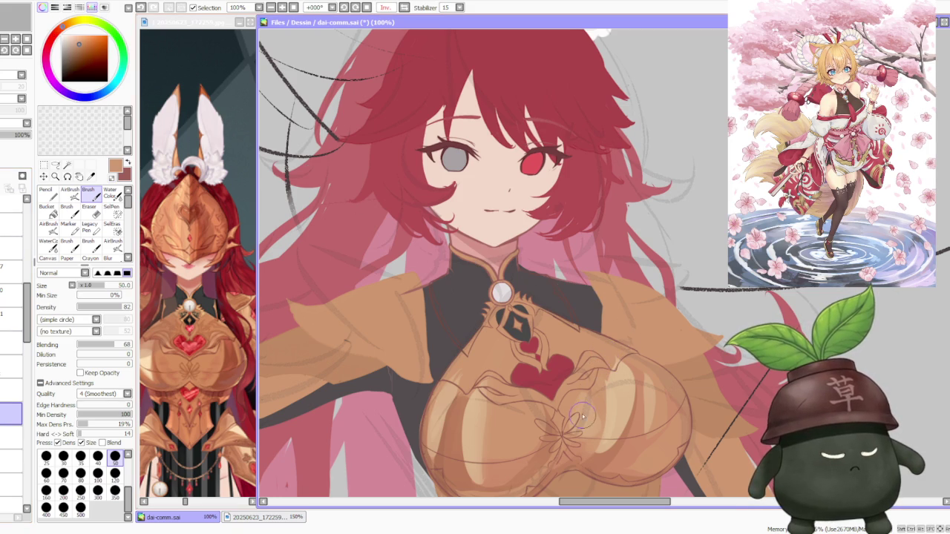
{"action": "scroll", "coordinate": [436, 293], "scroll_direction": "up", "scroll_amount": 2}
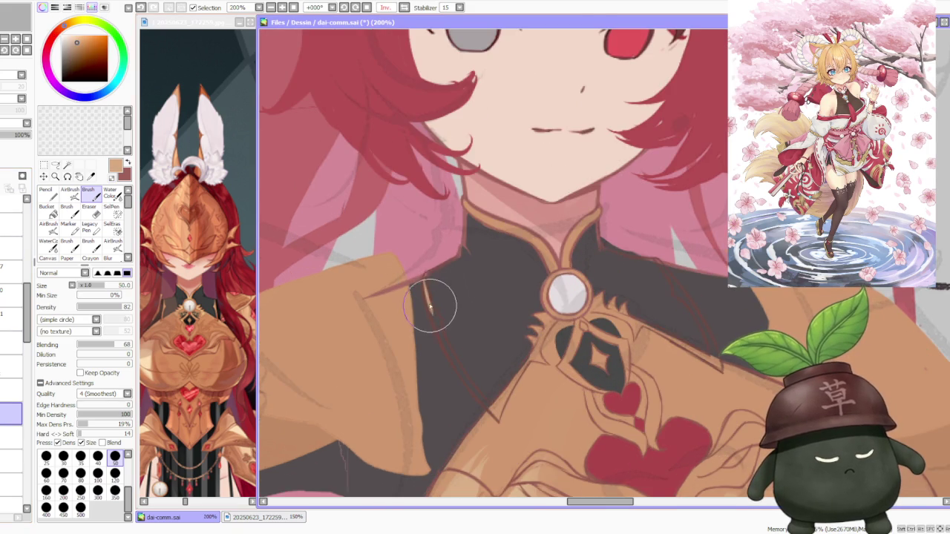
{"action": "mouse_move", "coordinate": [426, 273]}
{"action": "left_mouse_down"}
{"action": "mouse_move", "coordinate": [444, 343]}
{"action": "mouse_move", "coordinate": [505, 419]}
{"action": "left_mouse_up"}
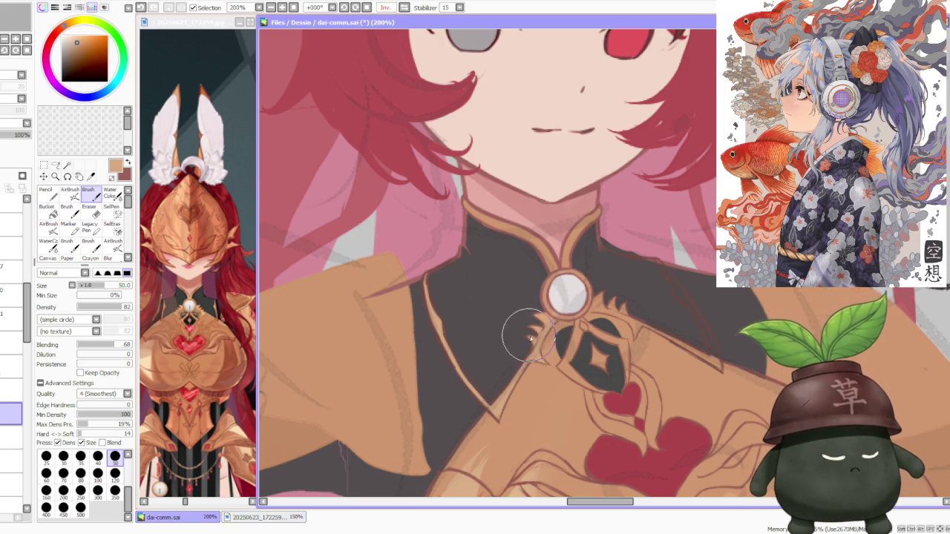
{"action": "scroll", "coordinate": [566, 322], "scroll_direction": "down", "scroll_amount": 2}
{"action": "scroll", "coordinate": [536, 355], "scroll_direction": "up", "scroll_amount": 2}
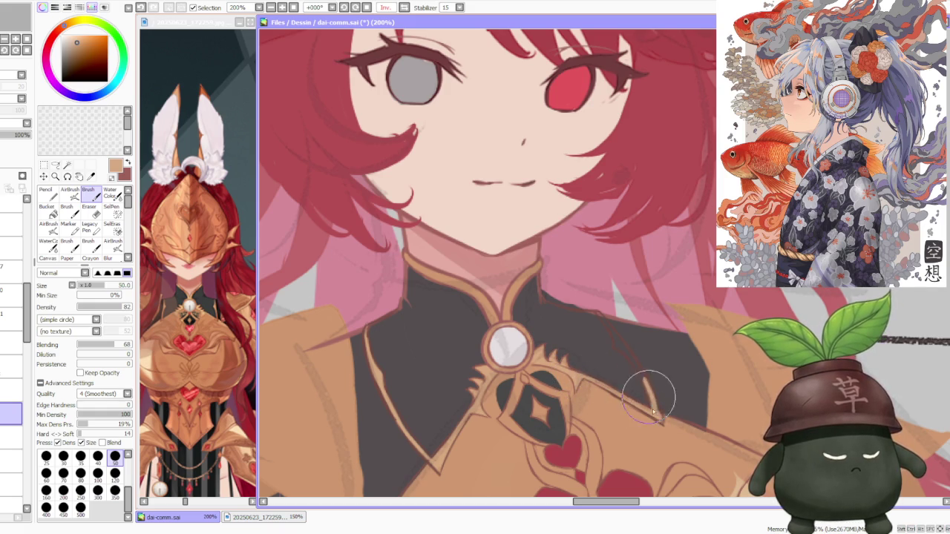
Step: Paint and lighten a tan trim line down the collar edge past the brooch's right side
{"action": "left_click_drag", "start_coordinate": [653, 419], "coordinate": [613, 335]}
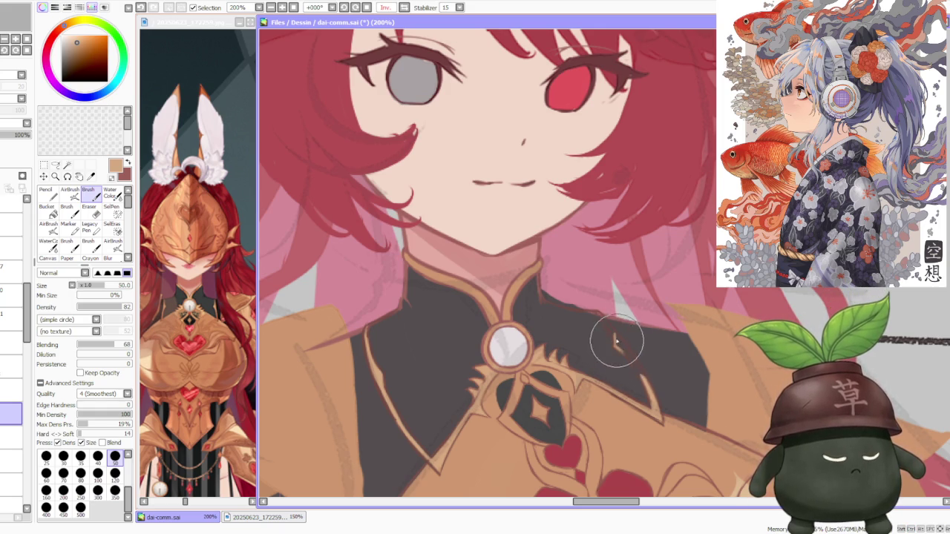
{"action": "left_click_drag", "start_coordinate": [615, 343], "coordinate": [628, 377]}
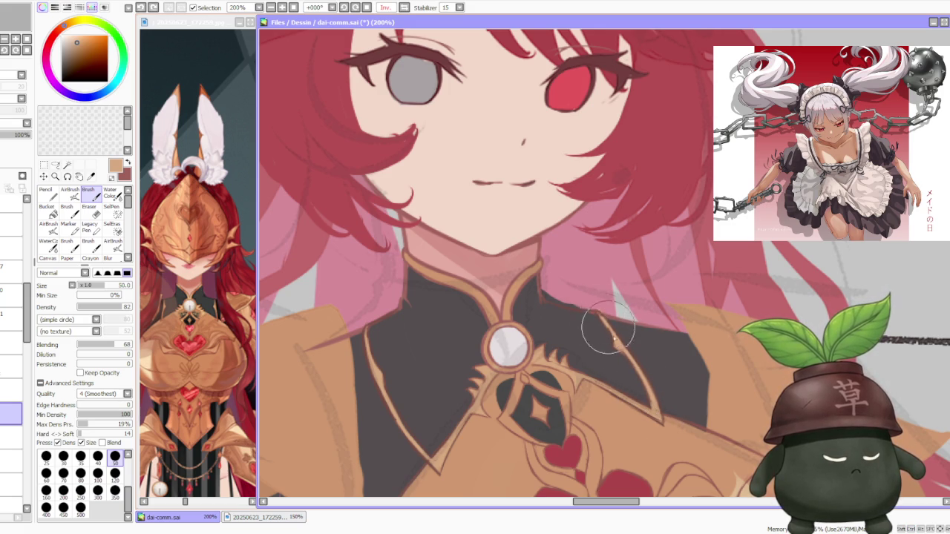
{"action": "scroll", "coordinate": [617, 343], "scroll_direction": "down", "scroll_amount": 4}
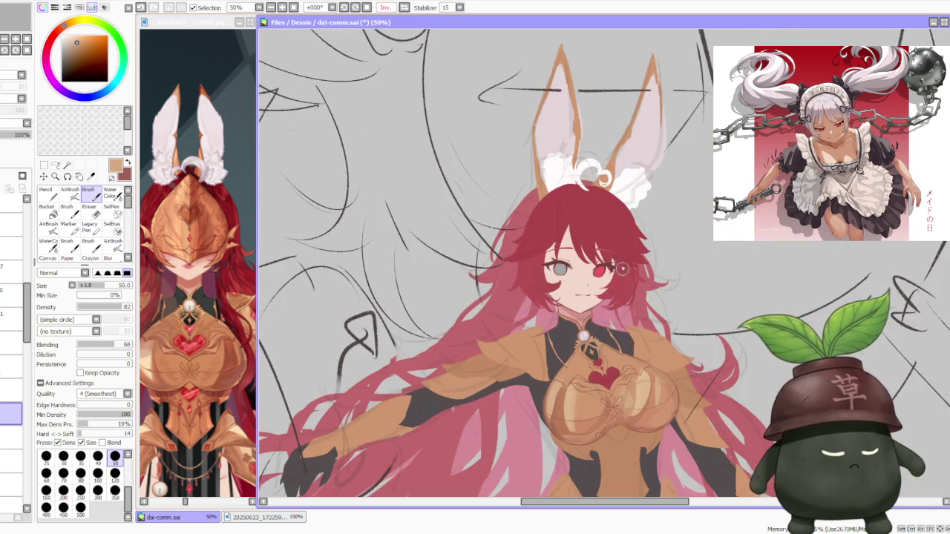
{"action": "scroll", "coordinate": [624, 297], "scroll_direction": "down", "scroll_amount": 1}
{"action": "scroll", "coordinate": [657, 288], "scroll_direction": "up", "scroll_amount": 3}
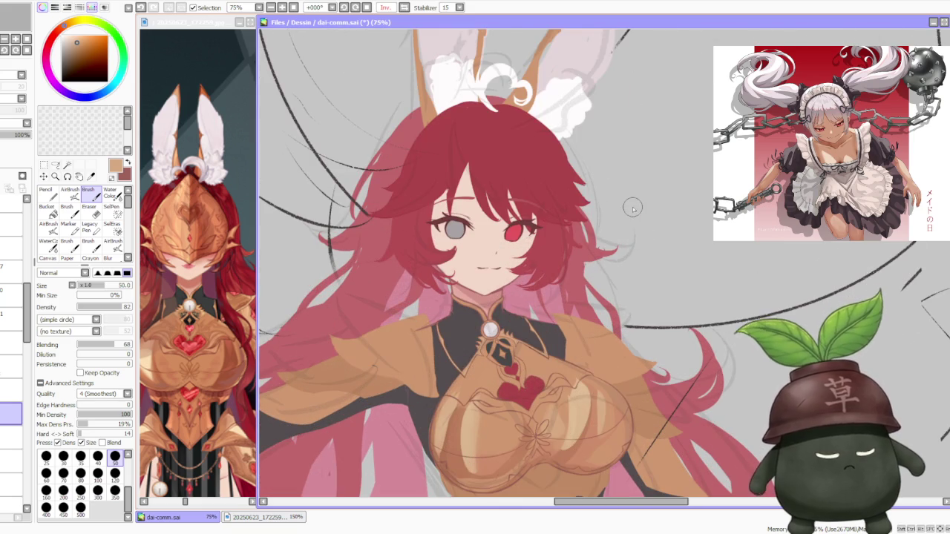
Step: Hide and reshow the red heart and chest detail line layers to compare
{"action": "left_click", "coordinate": [11, 438]}
{"action": "left_click", "coordinate": [8, 438]}
{"action": "left_click", "coordinate": [11, 390]}
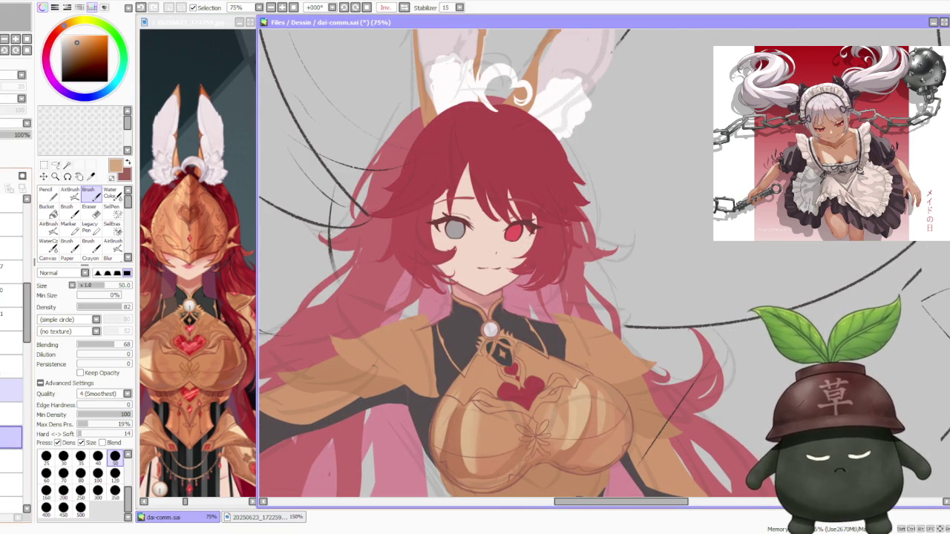
{"action": "left_click", "coordinate": [11, 389]}
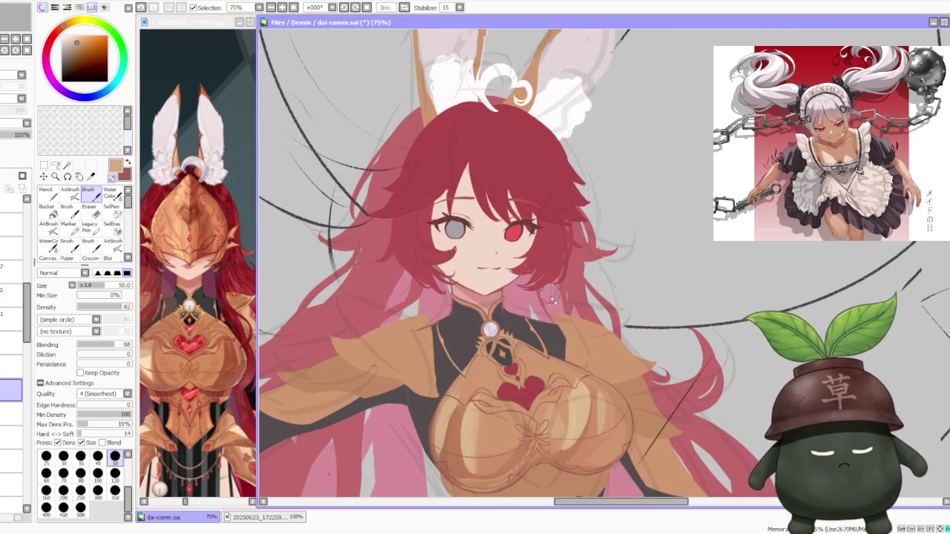
{"action": "scroll", "coordinate": [551, 296], "scroll_direction": "up", "scroll_amount": 2}
{"action": "scroll", "coordinate": [517, 334], "scroll_direction": "up", "scroll_amount": 2}
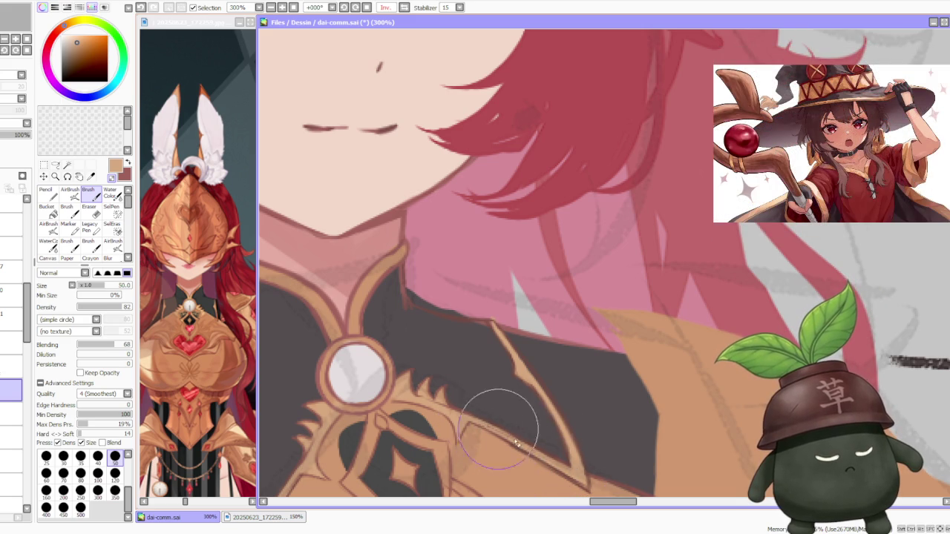
{"action": "scroll", "coordinate": [483, 431], "scroll_direction": "down", "scroll_amount": 3}
{"action": "scroll", "coordinate": [438, 416], "scroll_direction": "up", "scroll_amount": 3}
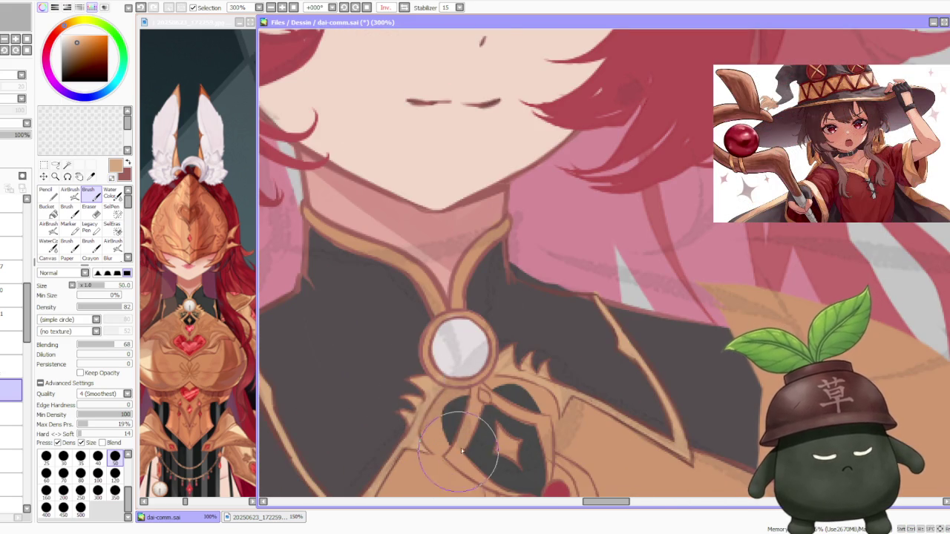
{"action": "scroll", "coordinate": [416, 386], "scroll_direction": "down", "scroll_amount": 1}
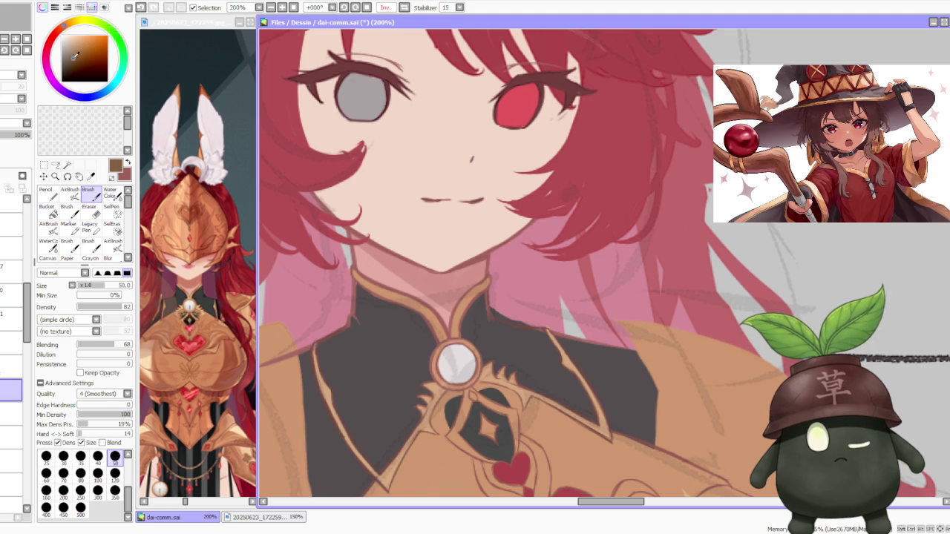
Step: Set the brush to size 30 and paint gold spiky trim left of the brooch
{"action": "scroll", "coordinate": [437, 416], "scroll_direction": "up", "scroll_amount": 1}
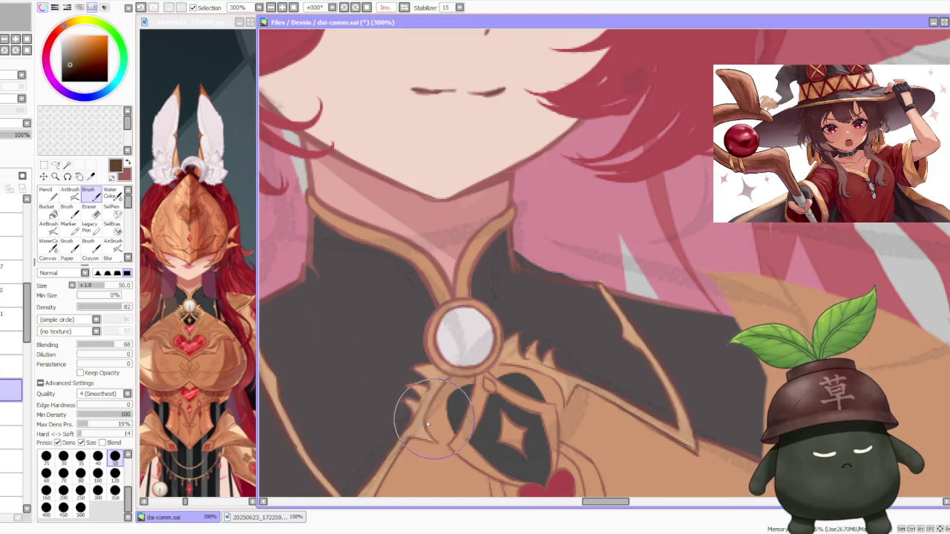
{"action": "left_click", "coordinate": [63, 456]}
{"action": "scroll", "coordinate": [438, 410], "scroll_direction": "up", "scroll_amount": 1}
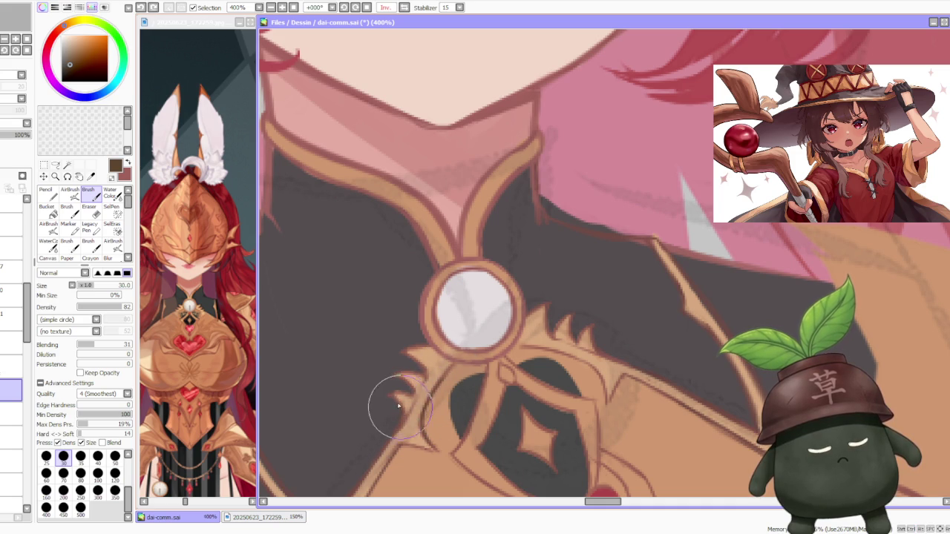
{"action": "mouse_move", "coordinate": [394, 395]}
{"action": "left_mouse_down"}
{"action": "mouse_move", "coordinate": [381, 388]}
{"action": "mouse_move", "coordinate": [377, 435]}
{"action": "mouse_move", "coordinate": [427, 449]}
{"action": "left_mouse_up"}
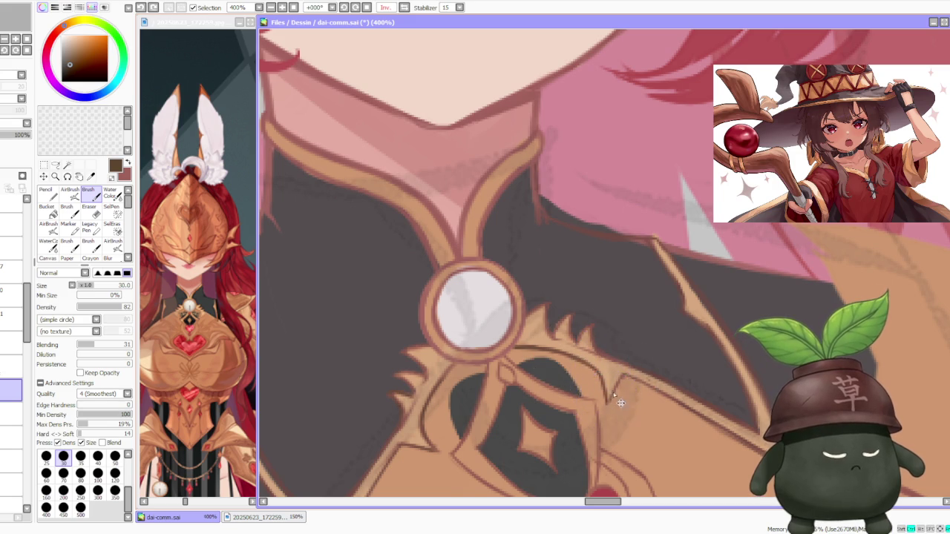
{"action": "scroll", "coordinate": [629, 364], "scroll_direction": "down", "scroll_amount": 5}
{"action": "scroll", "coordinate": [668, 308], "scroll_direction": "down", "scroll_amount": 2}
{"action": "scroll", "coordinate": [653, 308], "scroll_direction": "up", "scroll_amount": 3}
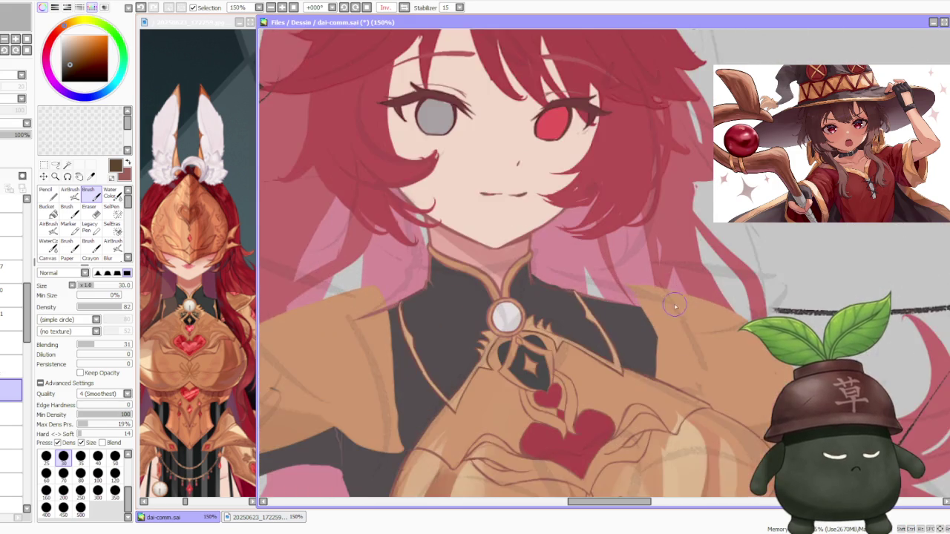
{"action": "scroll", "coordinate": [639, 305], "scroll_direction": "up", "scroll_amount": 2}
{"action": "scroll", "coordinate": [482, 317], "scroll_direction": "up", "scroll_amount": 1}
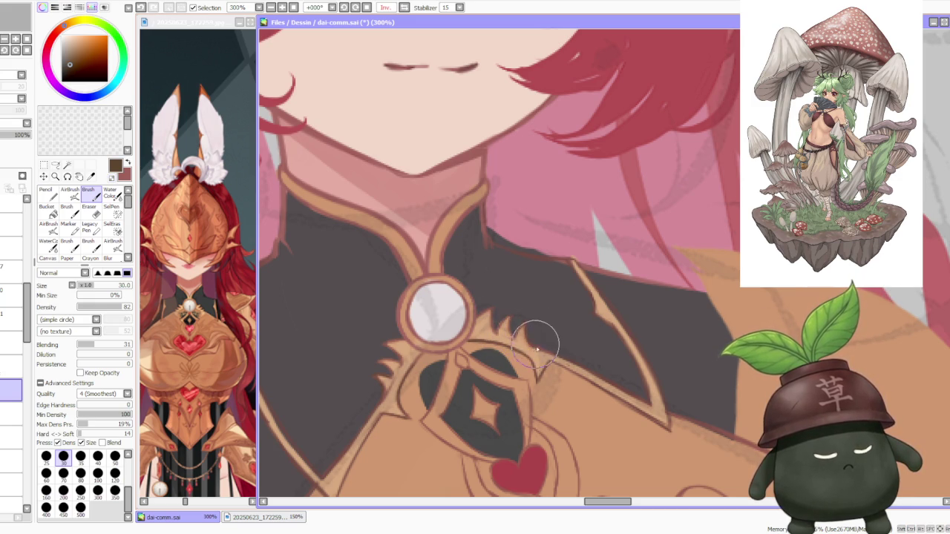
Step: Zoom in and out to review the gold trim framing the brooch symmetrically
{"action": "scroll", "coordinate": [563, 321], "scroll_direction": "down", "scroll_amount": 4}
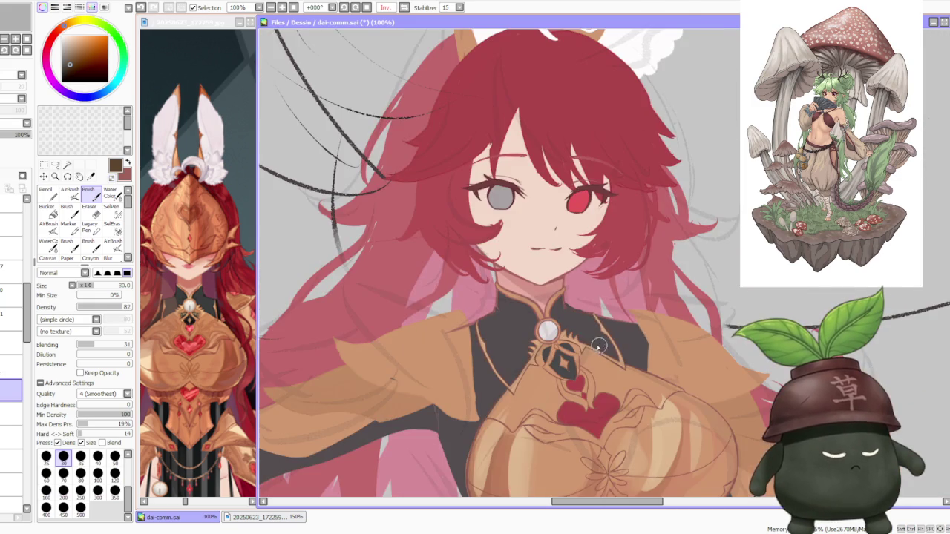
{"action": "scroll", "coordinate": [597, 325], "scroll_direction": "up", "scroll_amount": 2}
{"action": "scroll", "coordinate": [520, 371], "scroll_direction": "up", "scroll_amount": 2}
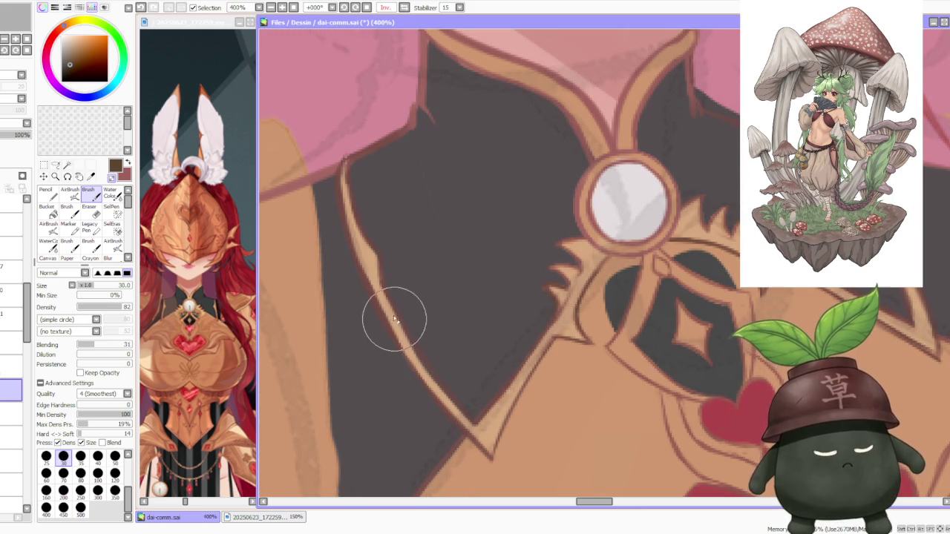
{"action": "scroll", "coordinate": [374, 301], "scroll_direction": "down", "scroll_amount": 1}
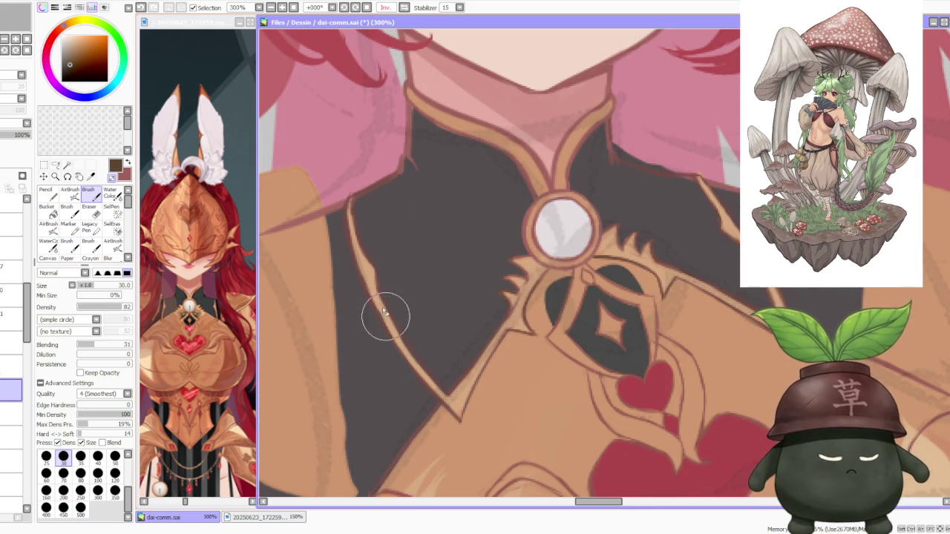
{"action": "scroll", "coordinate": [378, 281], "scroll_direction": "down", "scroll_amount": 2}
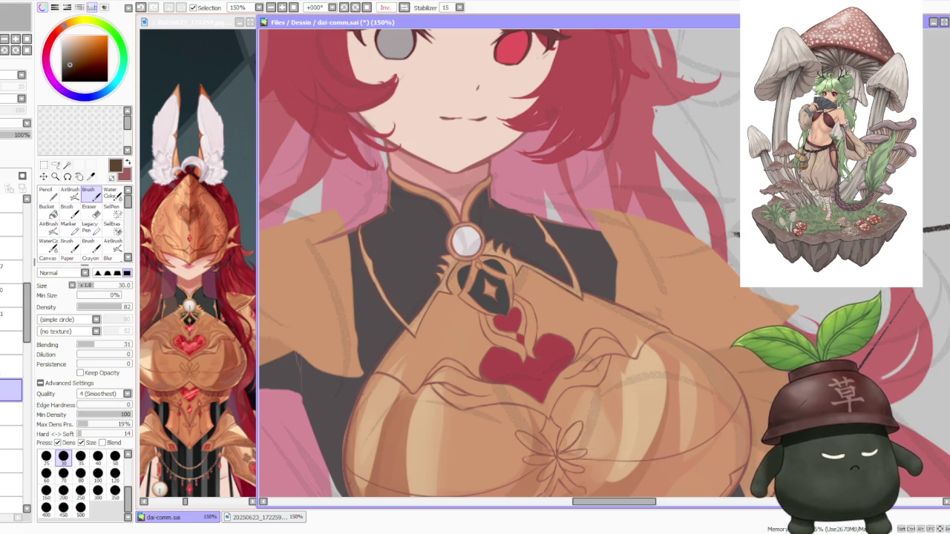
{"action": "scroll", "coordinate": [732, 211], "scroll_direction": "down", "scroll_amount": 2}
{"action": "scroll", "coordinate": [726, 193], "scroll_direction": "down", "scroll_amount": 1}
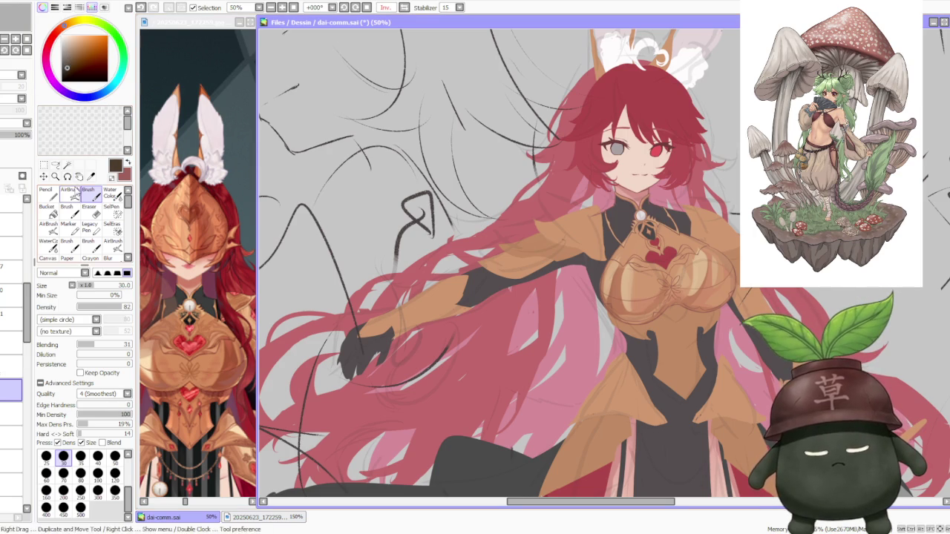
Step: Switch to the AirBrush at size 120 and zoom around the figure
{"action": "key", "text": "v"}
{"action": "left_click", "coordinate": [116, 444]}
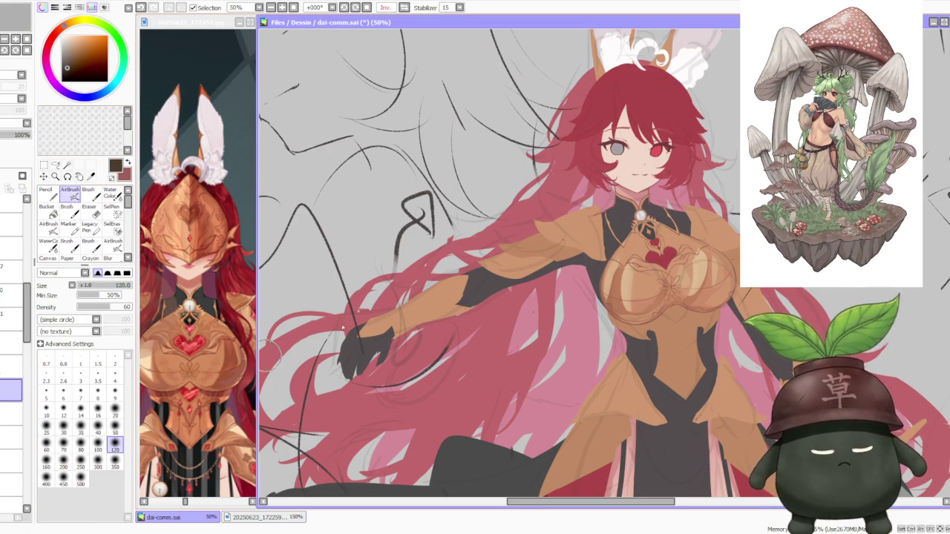
{"action": "scroll", "coordinate": [632, 213], "scroll_direction": "up", "scroll_amount": 2}
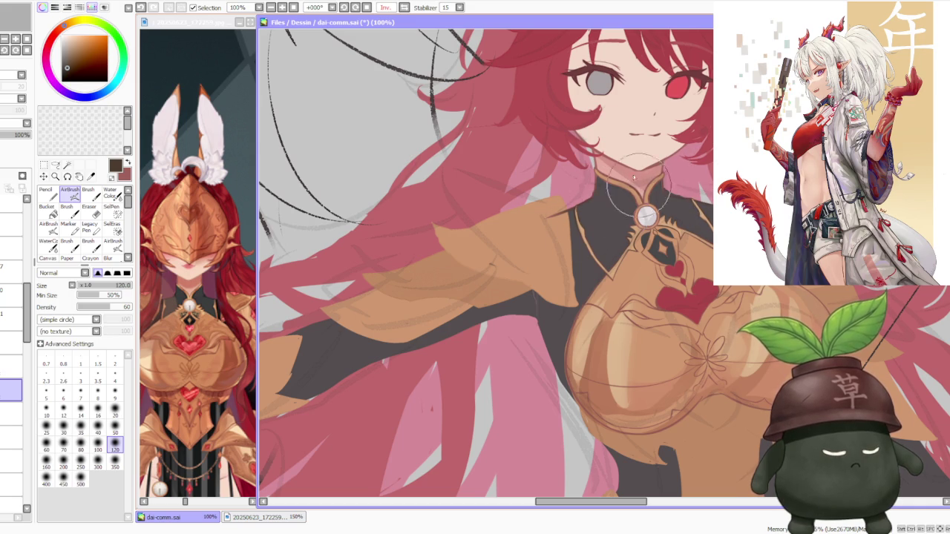
{"action": "scroll", "coordinate": [709, 211], "scroll_direction": "down", "scroll_amount": 2}
{"action": "scroll", "coordinate": [709, 223], "scroll_direction": "down", "scroll_amount": 3}
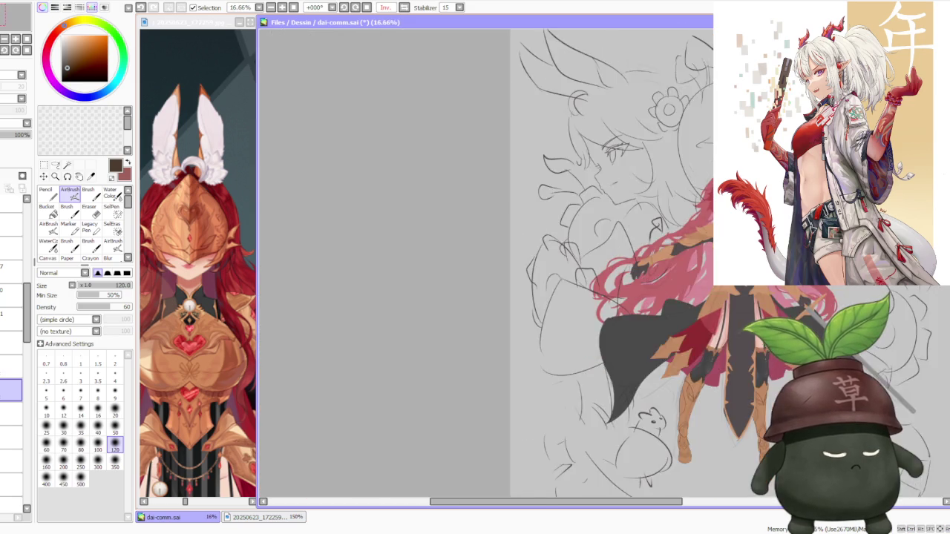
{"action": "scroll", "coordinate": [709, 252], "scroll_direction": "up", "scroll_amount": 4}
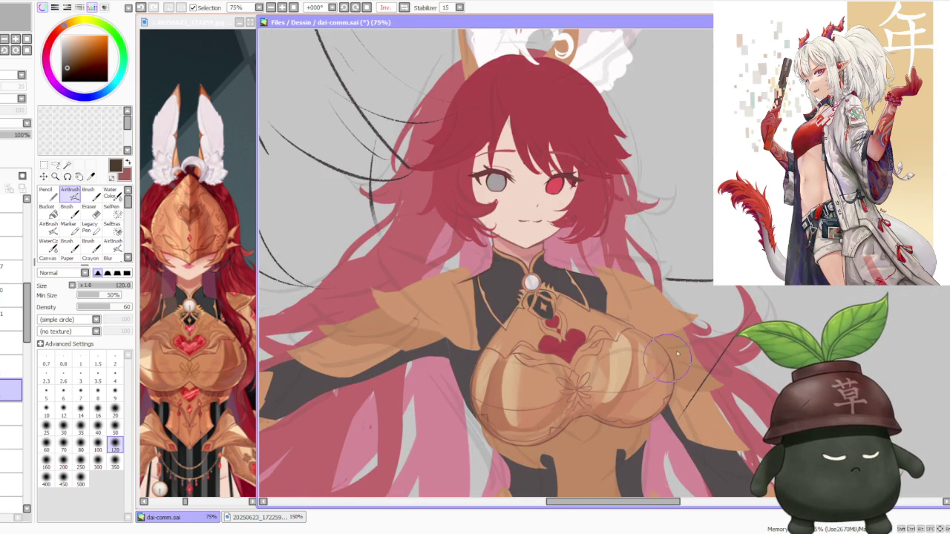
{"action": "scroll", "coordinate": [690, 329], "scroll_direction": "down", "scroll_amount": 1}
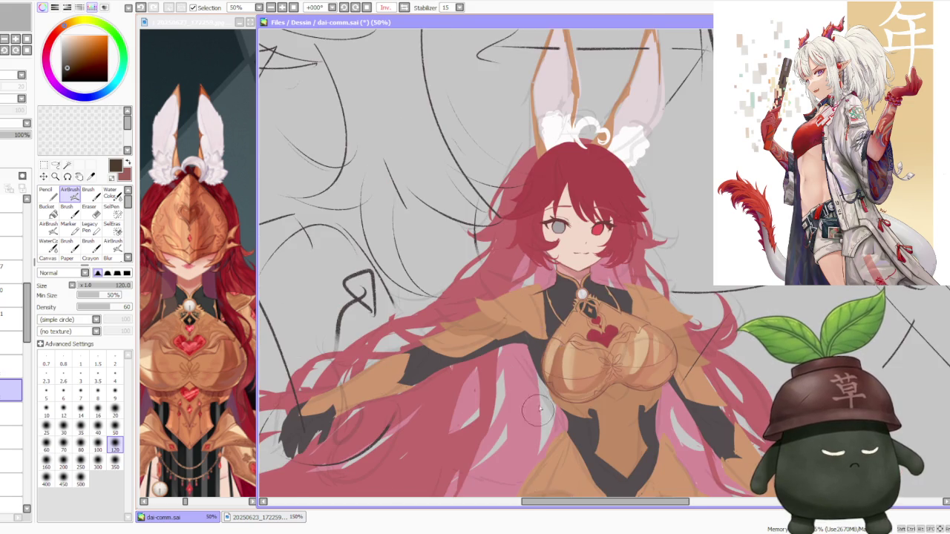
{"action": "scroll", "coordinate": [539, 415], "scroll_direction": "down", "scroll_amount": 1}
{"action": "scroll", "coordinate": [593, 334], "scroll_direction": "up", "scroll_amount": 1}
{"action": "scroll", "coordinate": [676, 256], "scroll_direction": "down", "scroll_amount": 1}
{"action": "scroll", "coordinate": [677, 252], "scroll_direction": "down", "scroll_amount": 1}
{"action": "scroll", "coordinate": [677, 253], "scroll_direction": "up", "scroll_amount": 2}
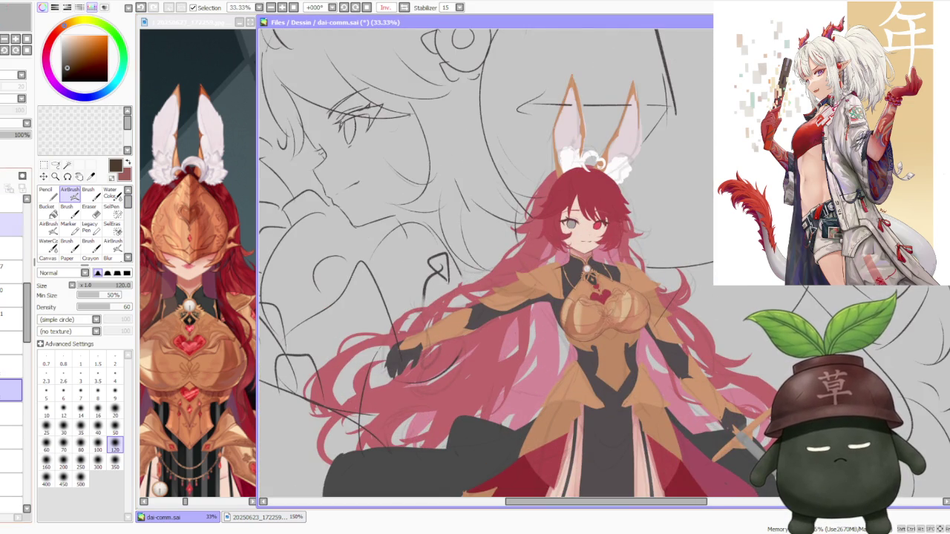
{"action": "scroll", "coordinate": [14, 349], "scroll_direction": "down", "scroll_amount": 5}
Step: Scroll the Layer panel and select layers further down the stack
{"action": "left_click_drag", "start_coordinate": [30, 368], "coordinate": [24, 411]}
{"action": "left_click_drag", "start_coordinate": [26, 423], "coordinate": [26, 319]}
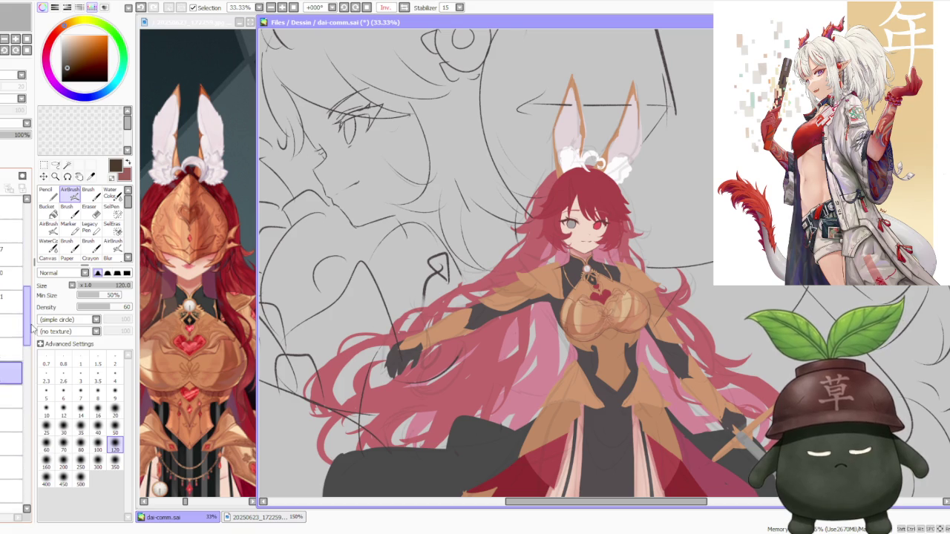
{"action": "left_click", "coordinate": [11, 384]}
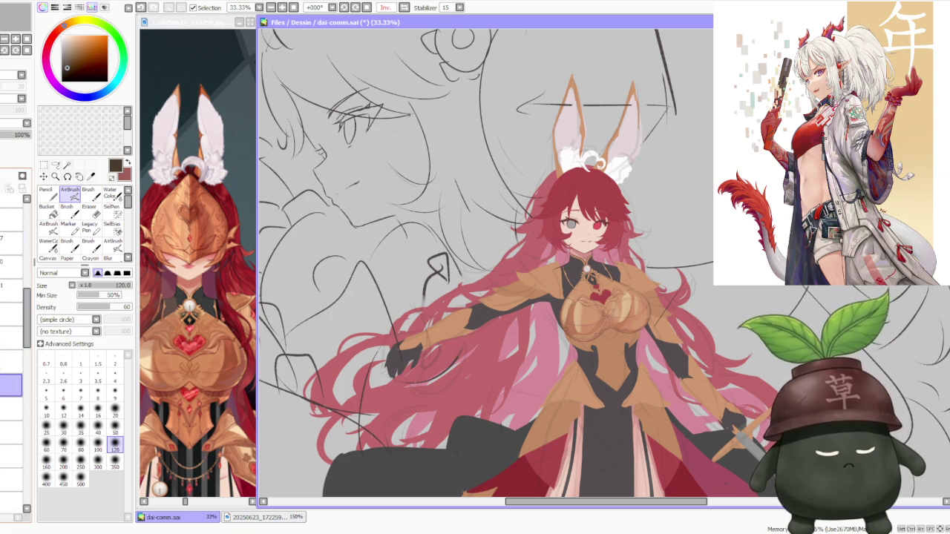
{"action": "left_click", "coordinate": [11, 409]}
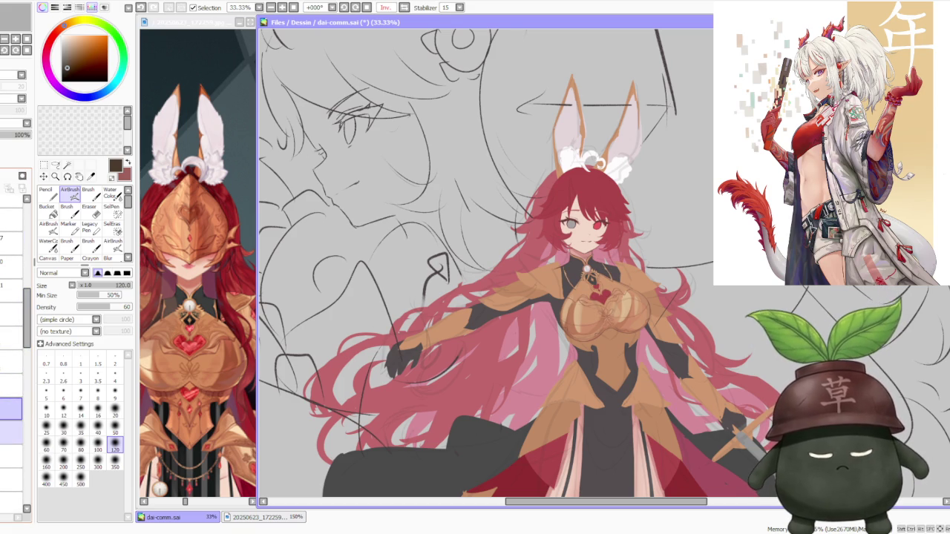
{"action": "left_click", "coordinate": [11, 456]}
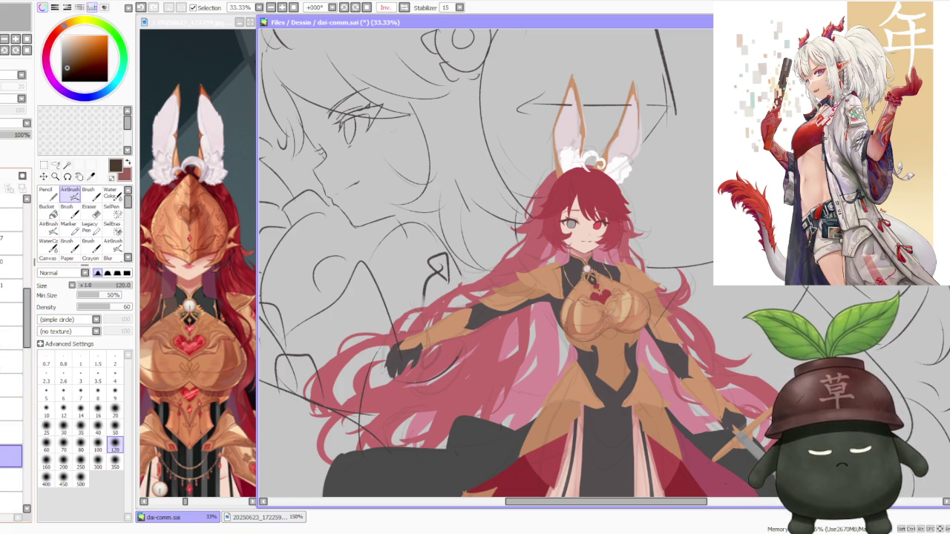
Step: Return to the Brush and mirror the canvas view horizontally with Inv./Normal
{"action": "left_click", "coordinate": [88, 192]}
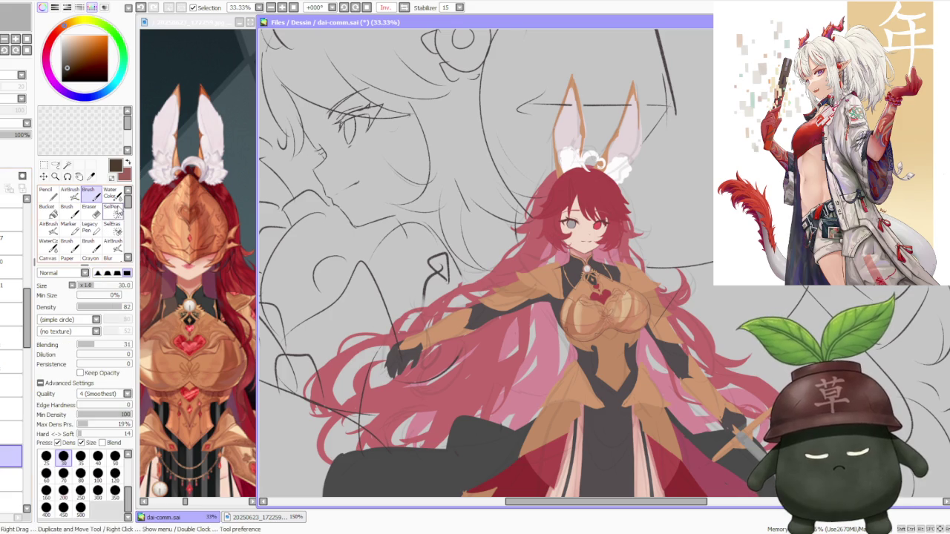
{"action": "scroll", "coordinate": [538, 300], "scroll_direction": "up", "scroll_amount": 2}
{"action": "scroll", "coordinate": [548, 391], "scroll_direction": "up", "scroll_amount": 2}
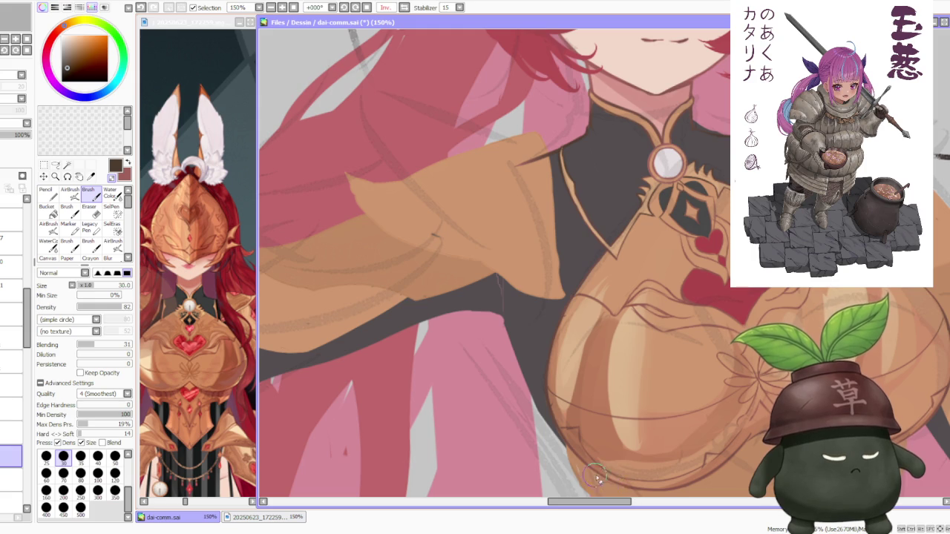
{"action": "scroll", "coordinate": [638, 401], "scroll_direction": "down", "scroll_amount": 7}
{"action": "scroll", "coordinate": [661, 308], "scroll_direction": "up", "scroll_amount": 1}
{"action": "left_click", "coordinate": [382, 8]}
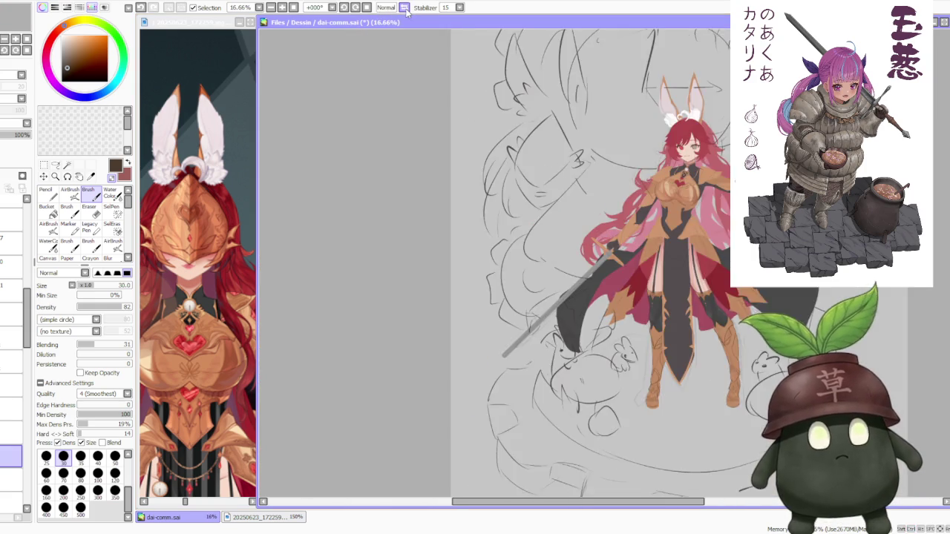